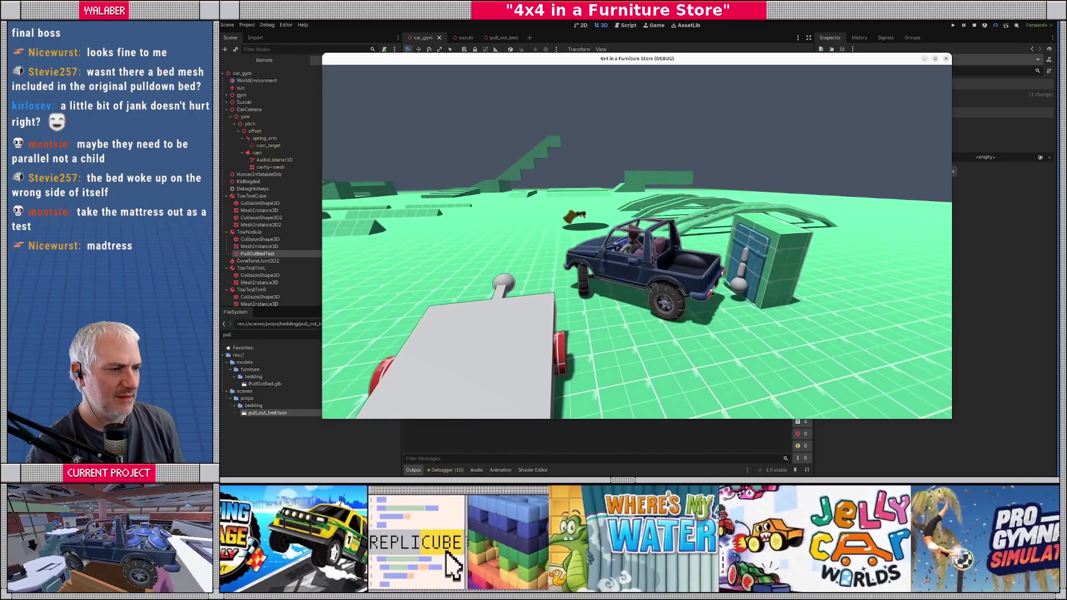
Step: Drive the jeep forward with W to tow the bed out, then stop the game
{"action": "key", "text": "w"}
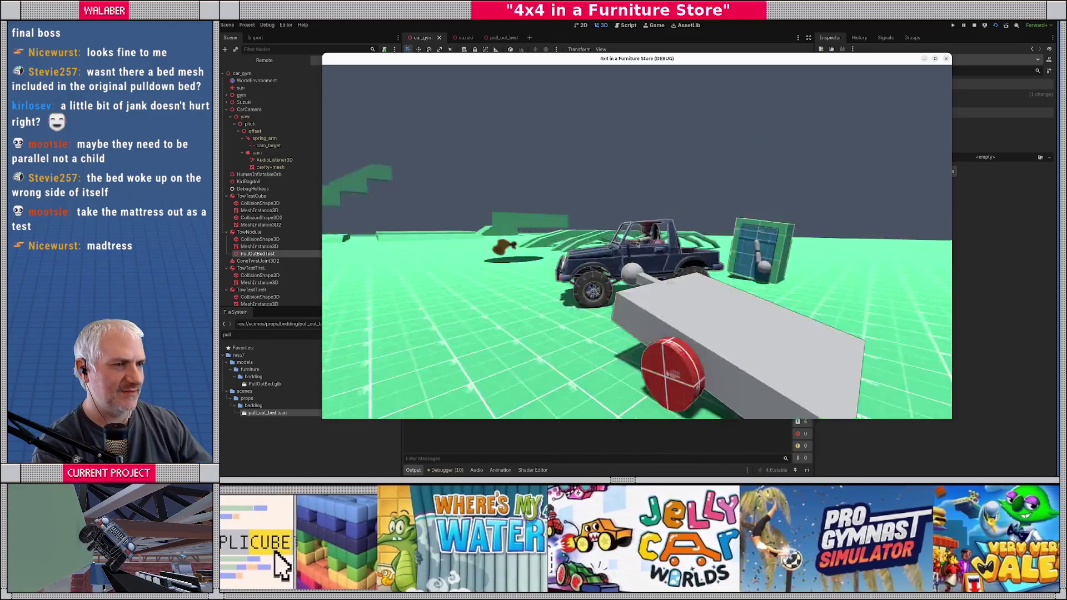
{"action": "left_click", "coordinate": [974, 25]}
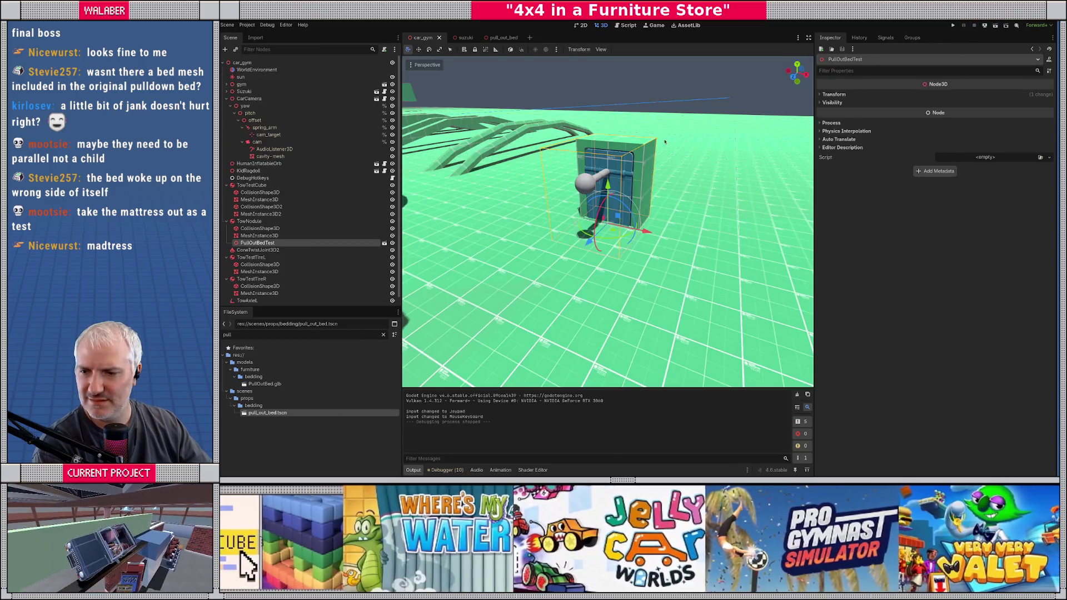
Step: Orbit back above the floor, rerun and close the towing test, then switch to pull_out_bed
{"action": "scroll", "coordinate": [661, 237], "scroll_direction": "up", "scroll_amount": 5}
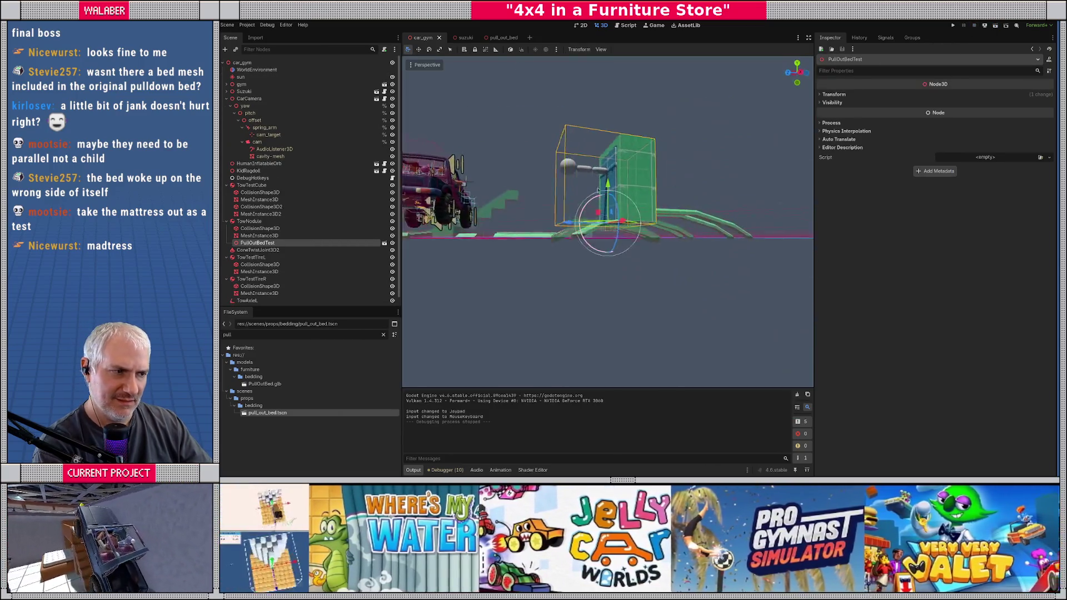
{"action": "mouse_move", "coordinate": [651, 210]}
{"action": "left_mouse_down"}
{"action": "mouse_move", "coordinate": [633, 216]}
{"action": "mouse_move", "coordinate": [612, 189]}
{"action": "left_mouse_up"}
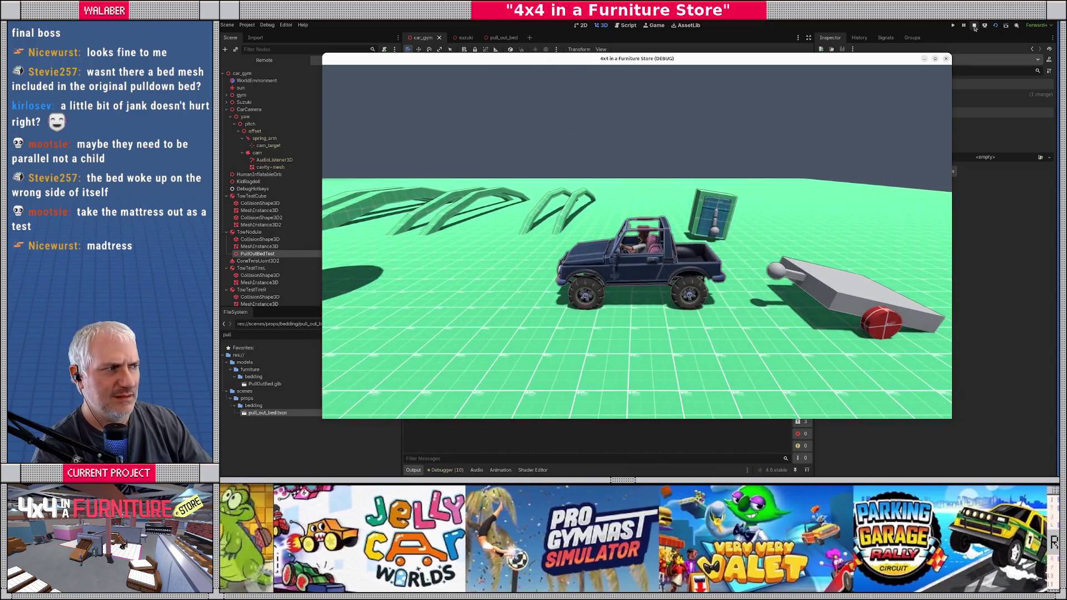
{"action": "key", "text": "Escape"}
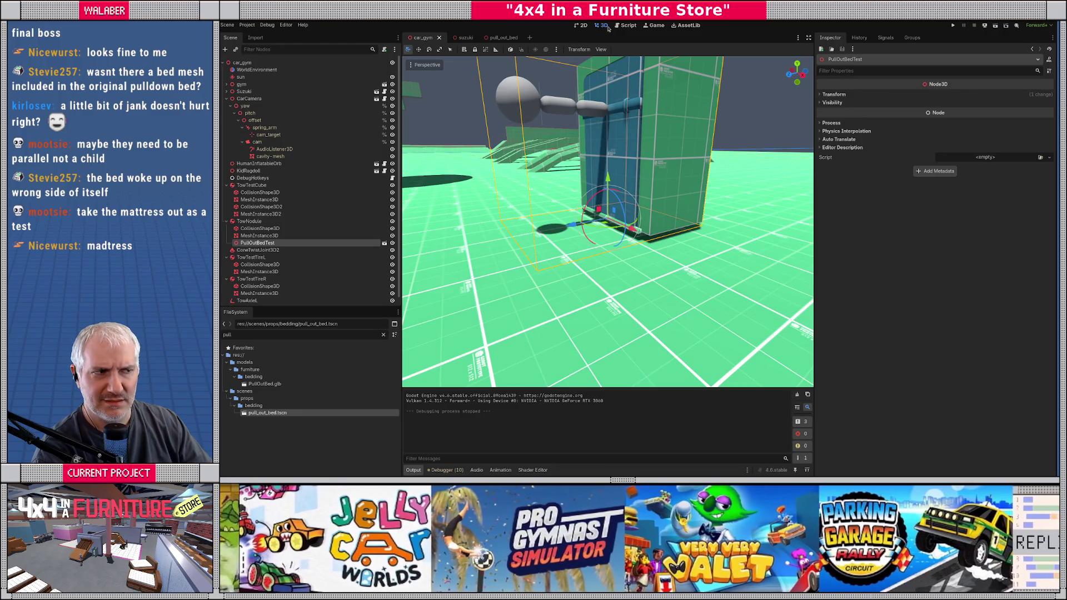
{"action": "left_click", "coordinate": [504, 38]}
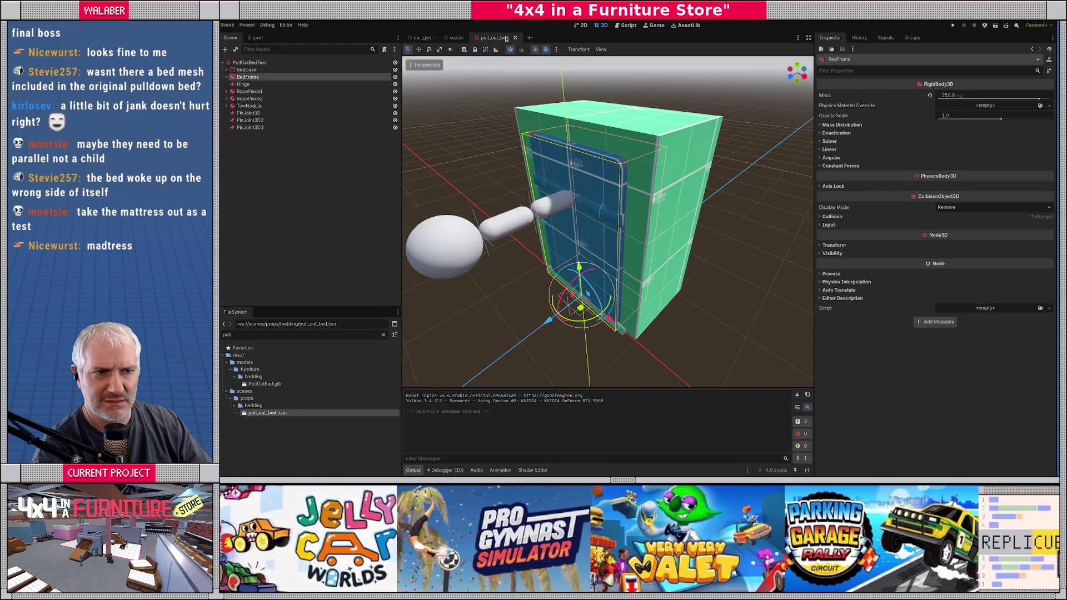
{"action": "left_click", "coordinate": [282, 72]}
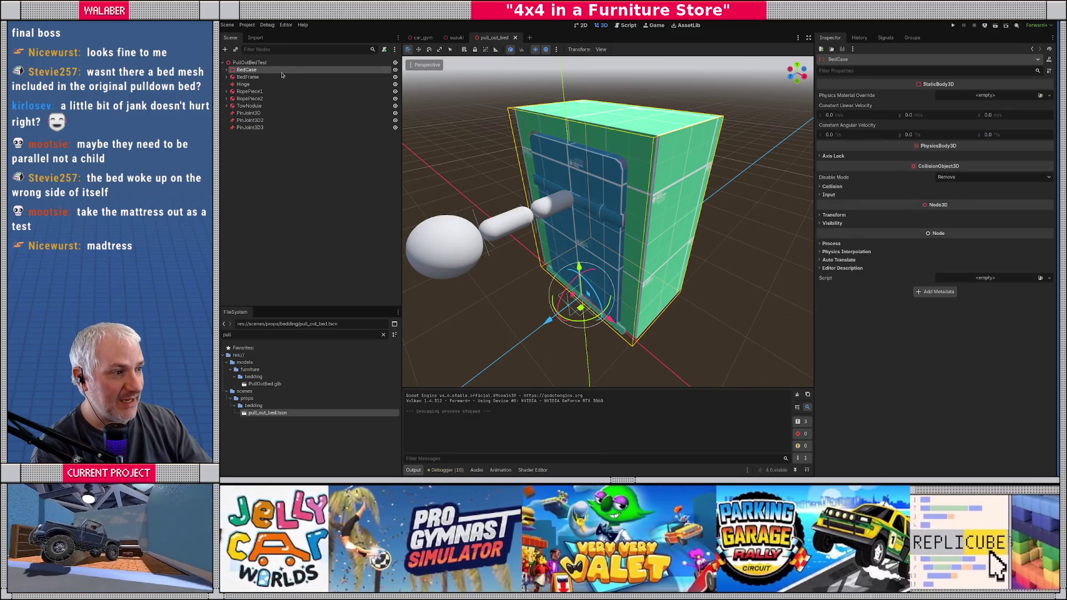
{"action": "left_click", "coordinate": [829, 187]}
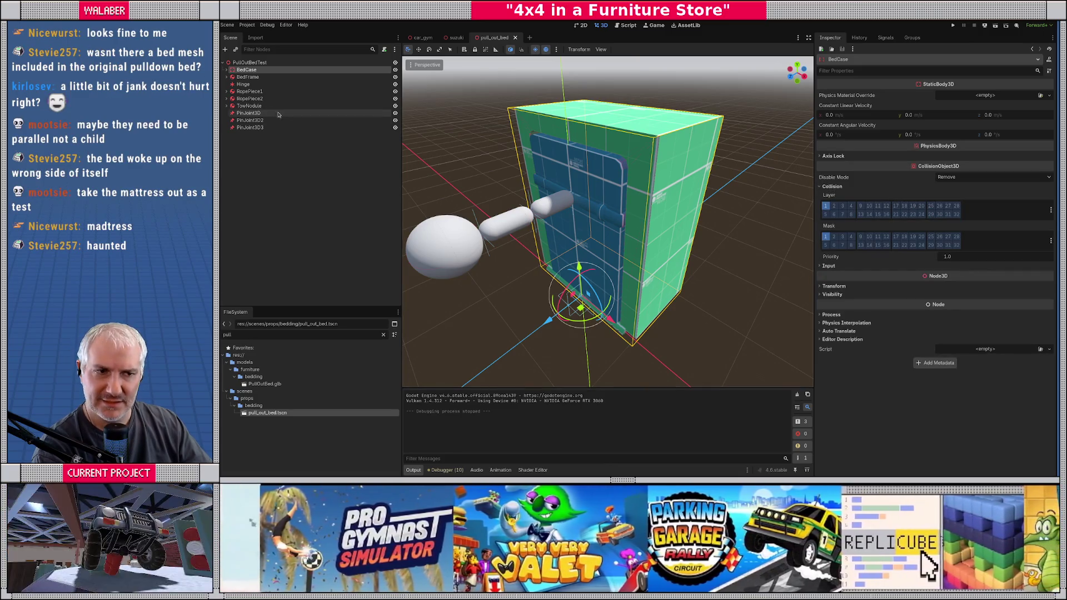
{"action": "left_click", "coordinate": [248, 78]}
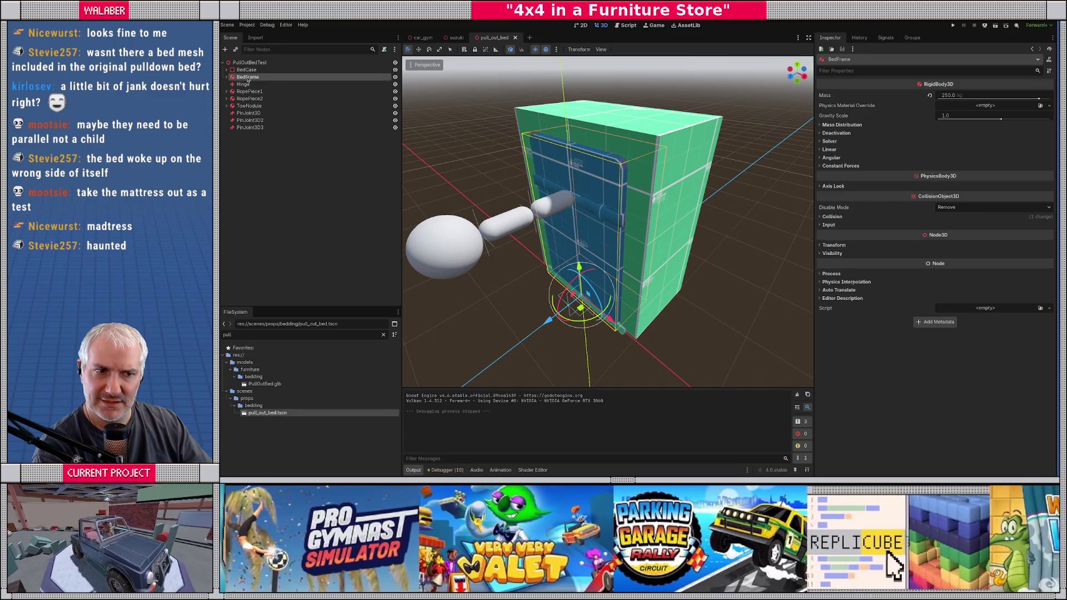
{"action": "mouse_move", "coordinate": [567, 290]}
{"action": "left_mouse_down"}
{"action": "mouse_move", "coordinate": [589, 262]}
{"action": "mouse_move", "coordinate": [582, 213]}
{"action": "mouse_move", "coordinate": [602, 176]}
{"action": "mouse_move", "coordinate": [615, 217]}
{"action": "mouse_move", "coordinate": [589, 274]}
{"action": "mouse_move", "coordinate": [589, 319]}
{"action": "mouse_move", "coordinate": [589, 211]}
{"action": "left_mouse_up"}
{"action": "scroll", "coordinate": [602, 175], "scroll_direction": "up", "scroll_amount": 3}
{"action": "scroll", "coordinate": [589, 319], "scroll_direction": "up", "scroll_amount": 3}
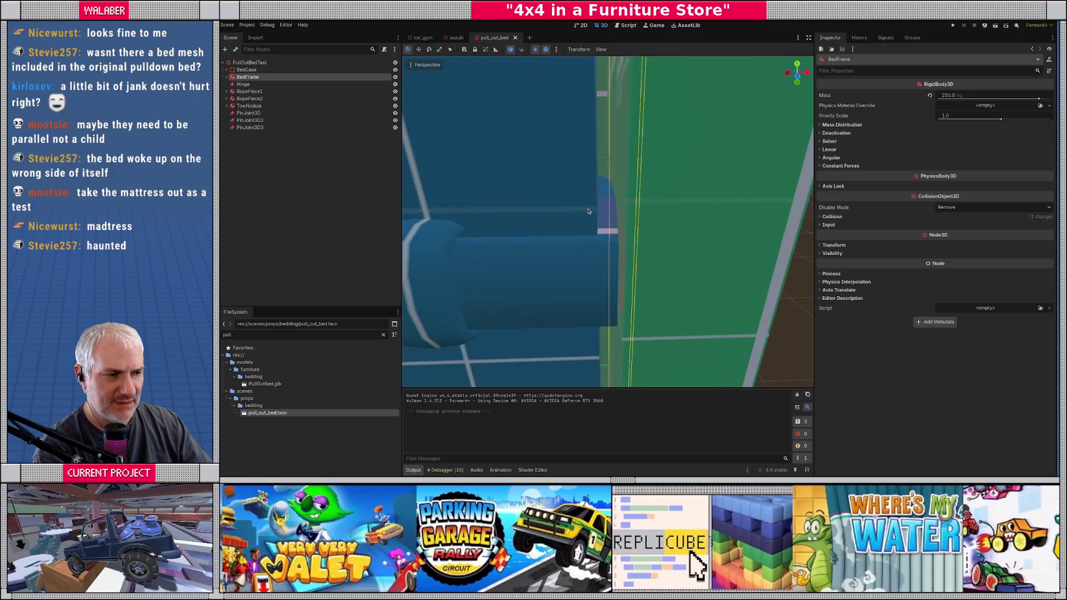
{"action": "scroll", "coordinate": [588, 211], "scroll_direction": "down", "scroll_amount": 6}
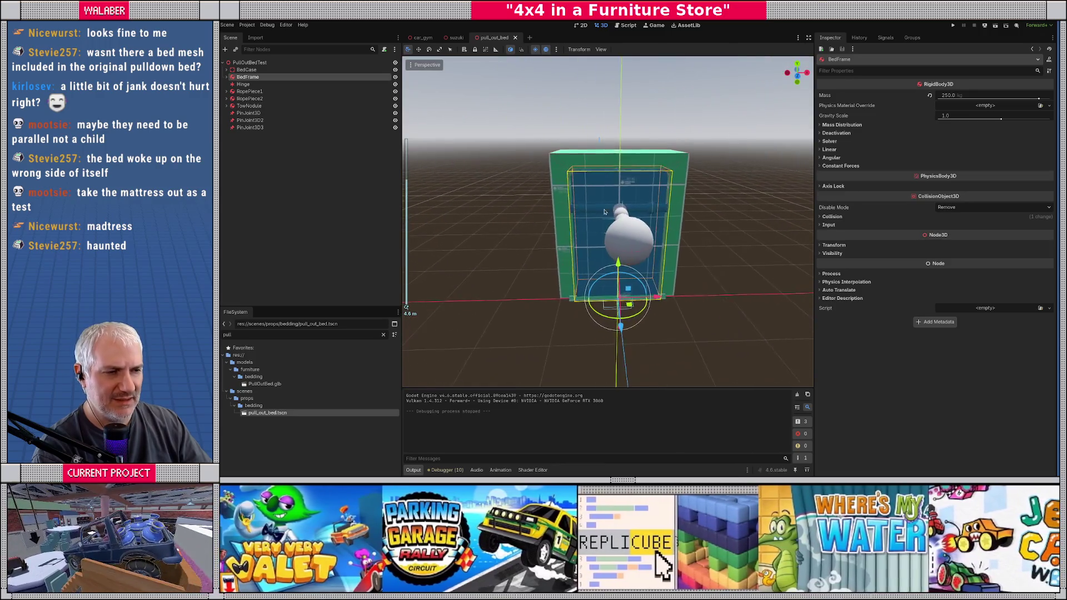
{"action": "left_click_drag", "start_coordinate": [604, 212], "coordinate": [590, 180]}
{"action": "scroll", "coordinate": [587, 176], "scroll_direction": "up", "scroll_amount": 4}
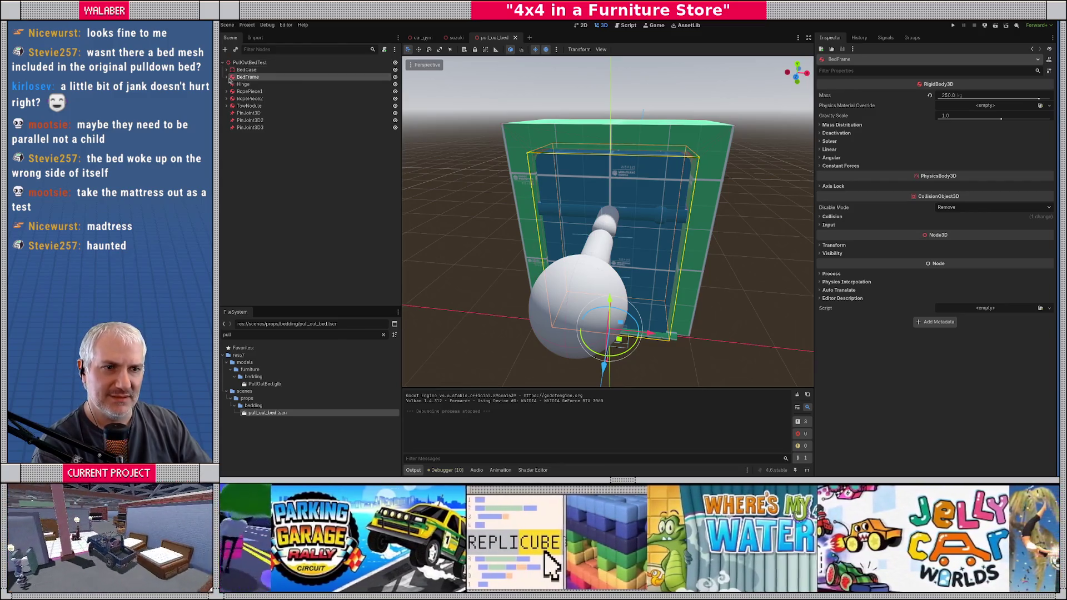
Step: Hide BedCase, view from top, and nudge CollisionShape3D2 along X to 0.715
{"action": "left_click", "coordinate": [226, 77]}
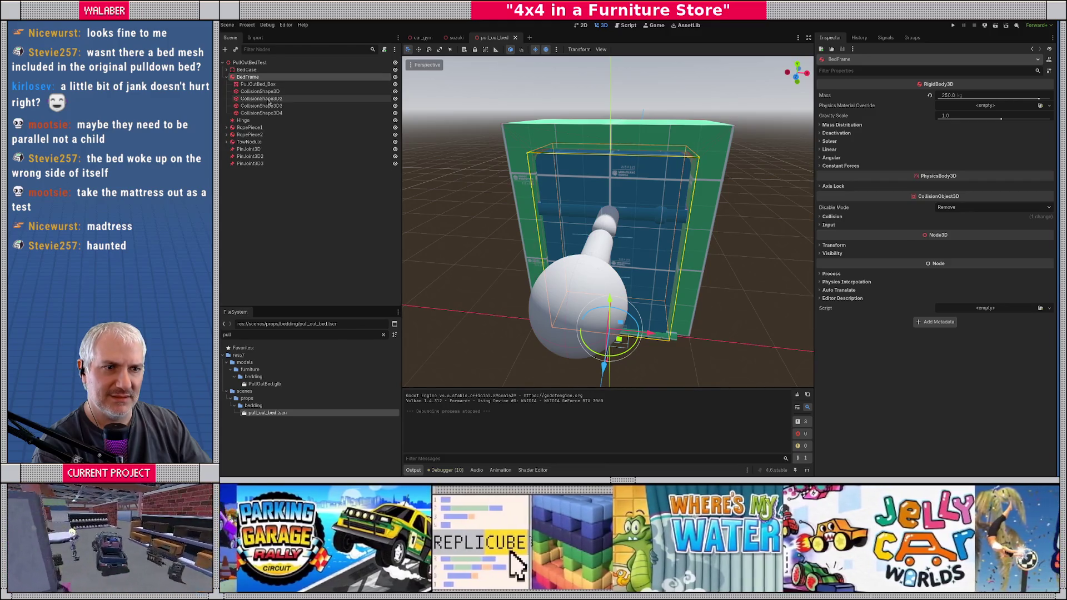
{"action": "left_click", "coordinate": [261, 98]}
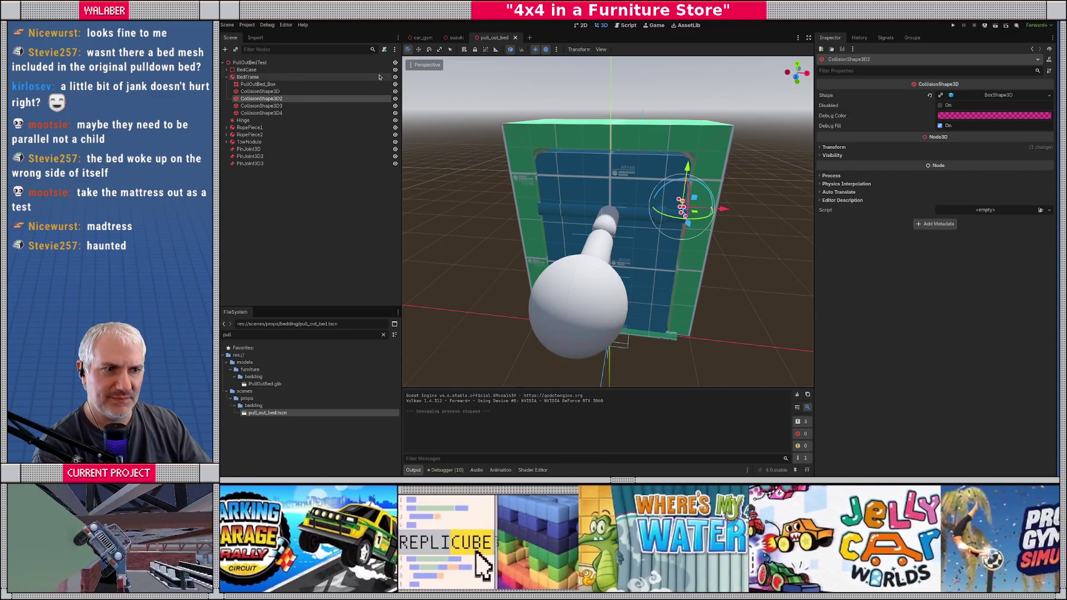
{"action": "left_click", "coordinate": [395, 70]}
{"action": "key", "text": "KP_7"}
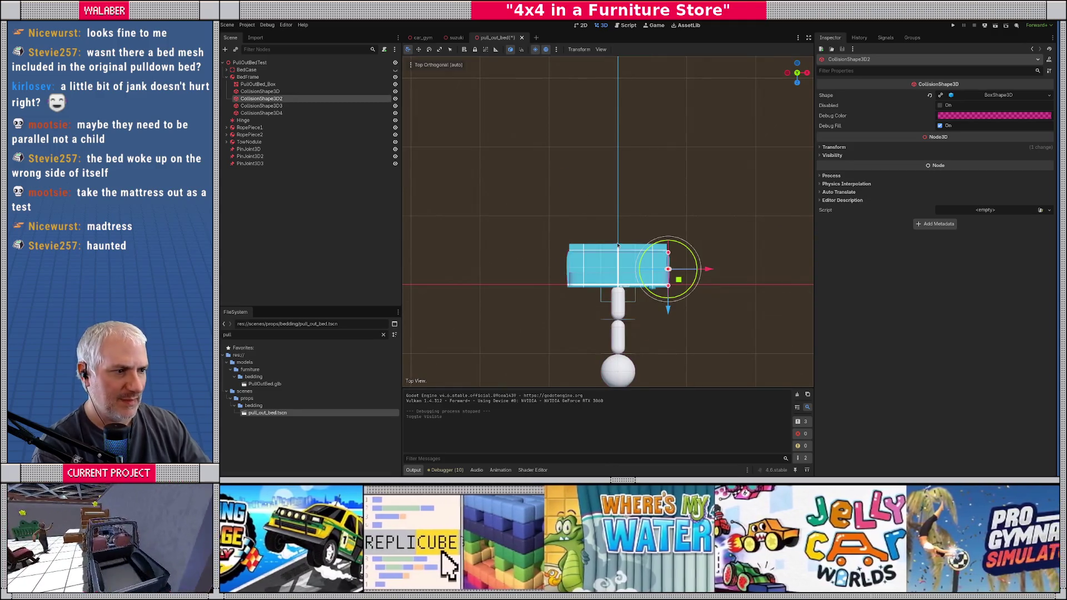
{"action": "scroll", "coordinate": [618, 245], "scroll_direction": "up", "scroll_amount": 5}
{"action": "scroll", "coordinate": [601, 239], "scroll_direction": "down", "scroll_amount": 3}
{"action": "scroll", "coordinate": [563, 227], "scroll_direction": "up", "scroll_amount": 3}
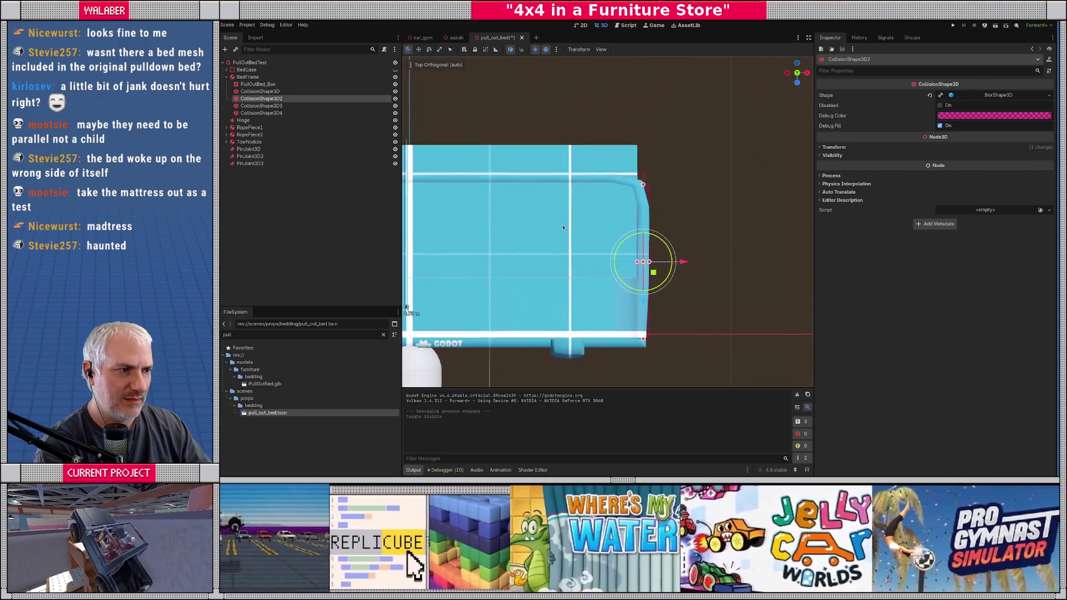
{"action": "scroll", "coordinate": [611, 244], "scroll_direction": "down", "scroll_amount": 2}
{"action": "left_click_drag", "start_coordinate": [673, 254], "coordinate": [671, 254]}
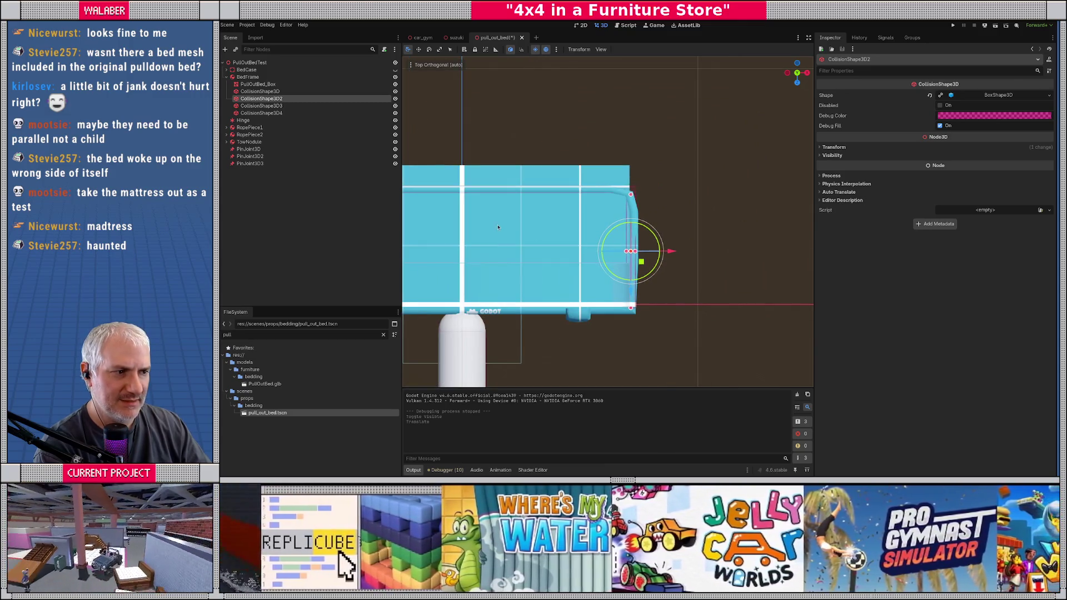
{"action": "left_click", "coordinate": [833, 148]}
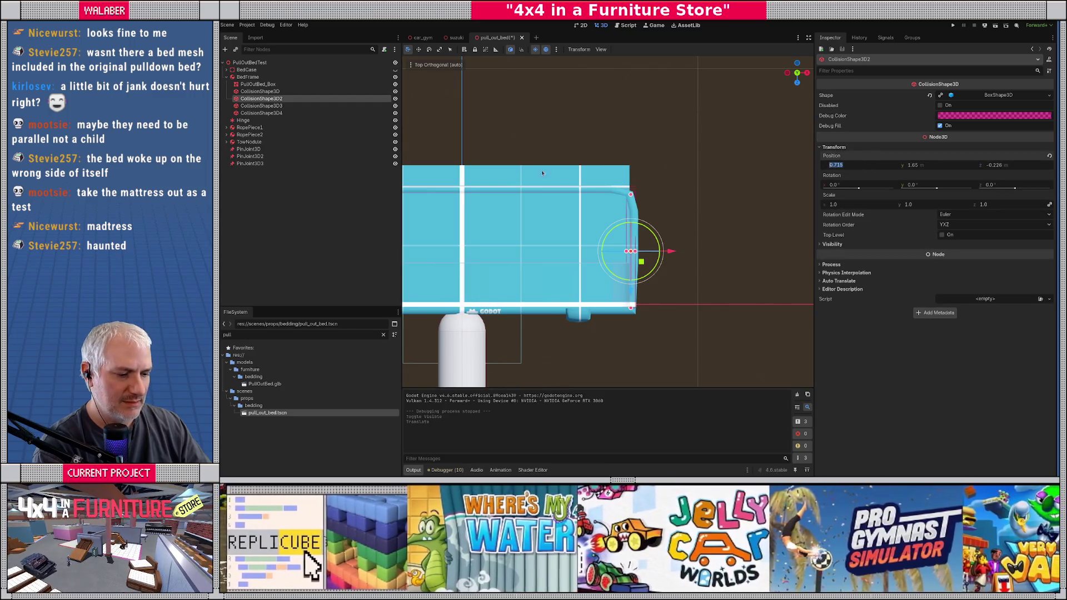
Step: Set CollisionShape3D3's Position X to -0.715
{"action": "left_click", "coordinate": [261, 105]}
{"action": "key", "text": "f"}
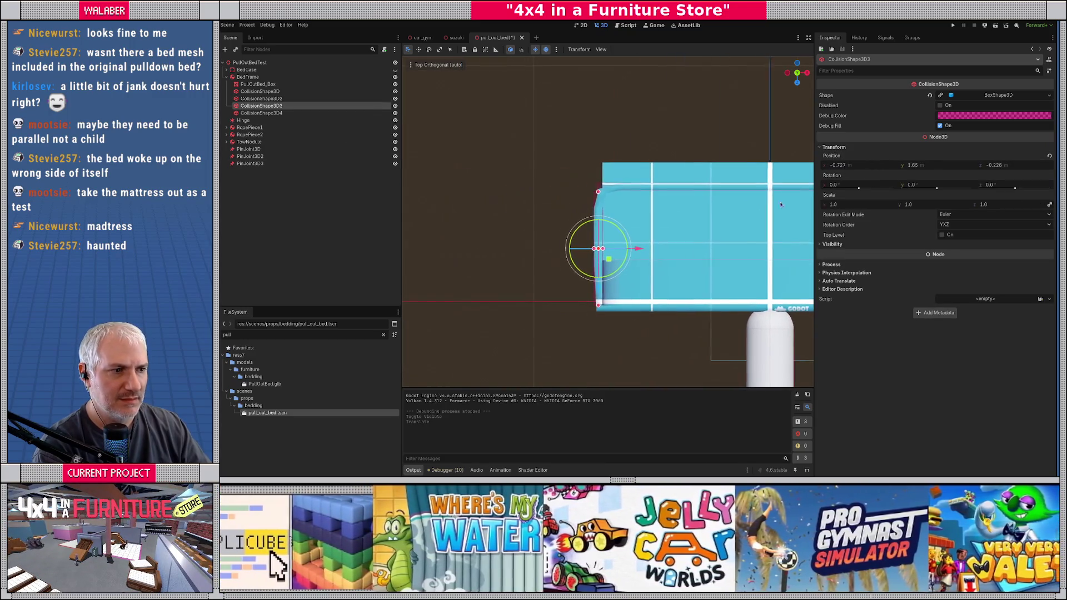
{"action": "left_click", "coordinate": [879, 166]}
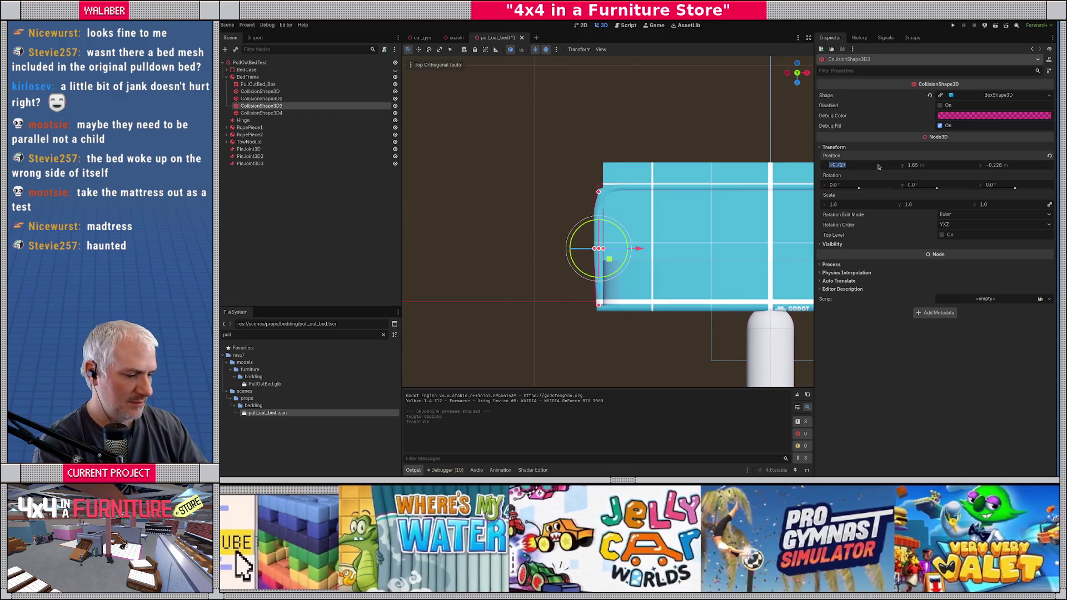
{"action": "key", "text": "Return"}
Step: Save pull_out_bed, toggle BedFrame's visibility, and return to the car_gym scene
{"action": "left_click_drag", "start_coordinate": [633, 219], "coordinate": [590, 167]}
{"action": "key", "text": "ctrl+s"}
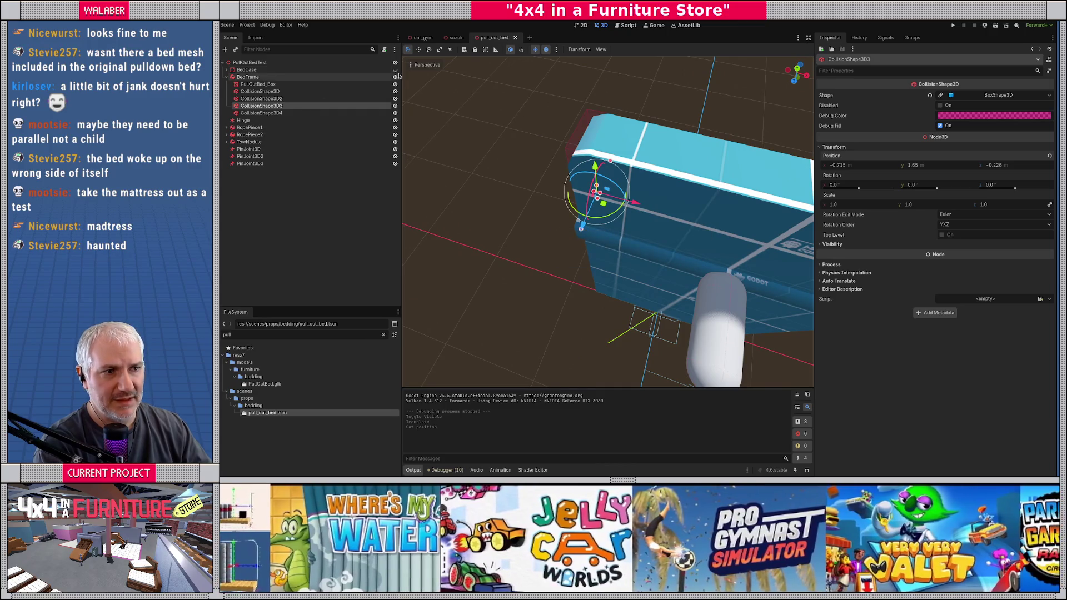
{"action": "left_click", "coordinate": [396, 77]}
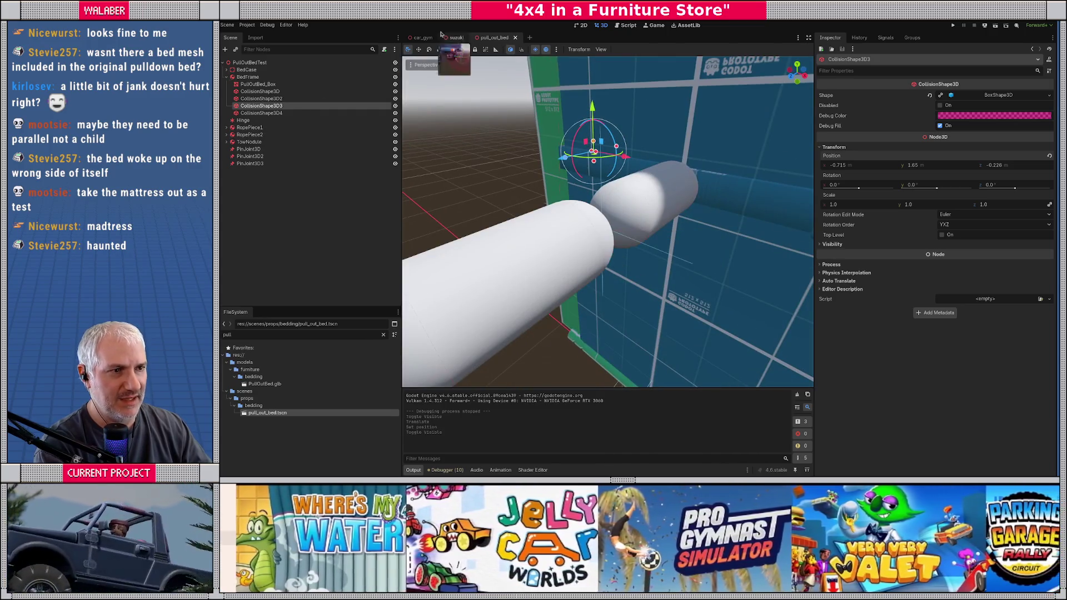
{"action": "left_click", "coordinate": [425, 37]}
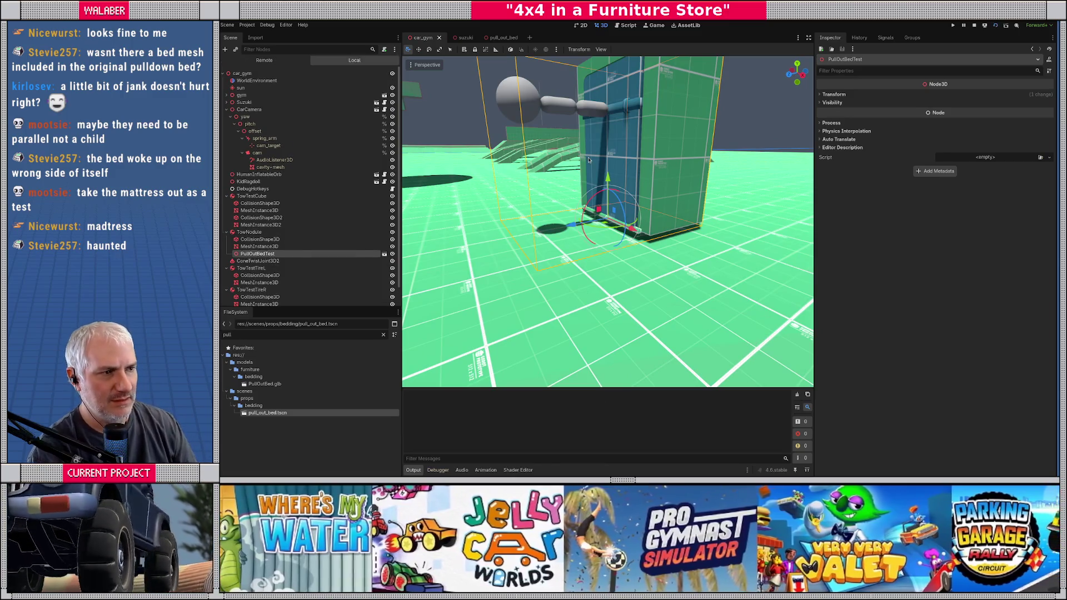
Step: Run an F5 test of the bed, stop it with F8, then reopen pull_out_bed in the 3D view
{"action": "key", "text": "F5"}
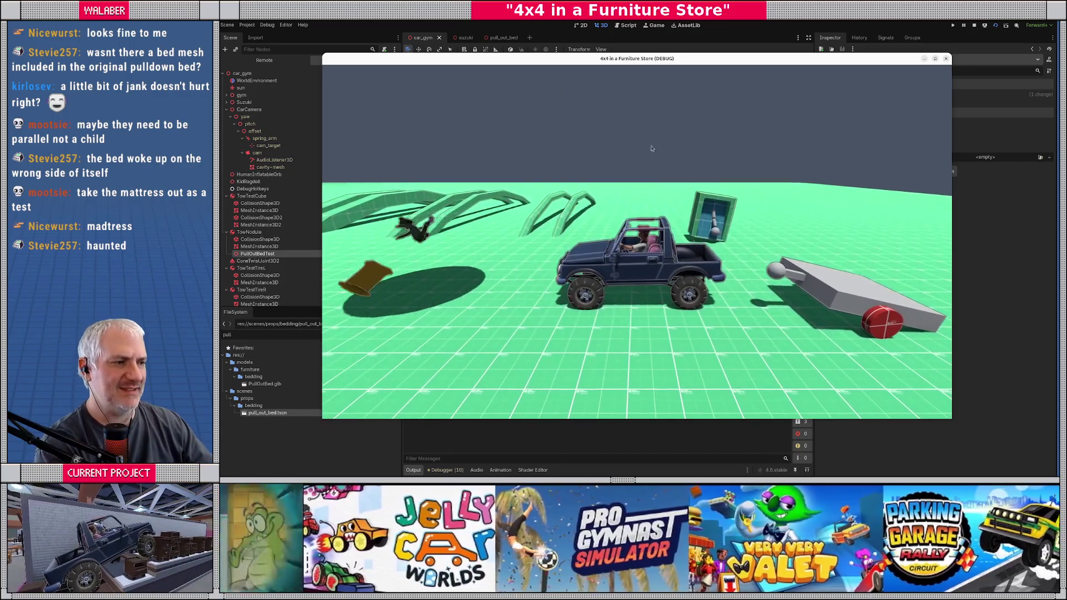
{"action": "key", "text": "F8"}
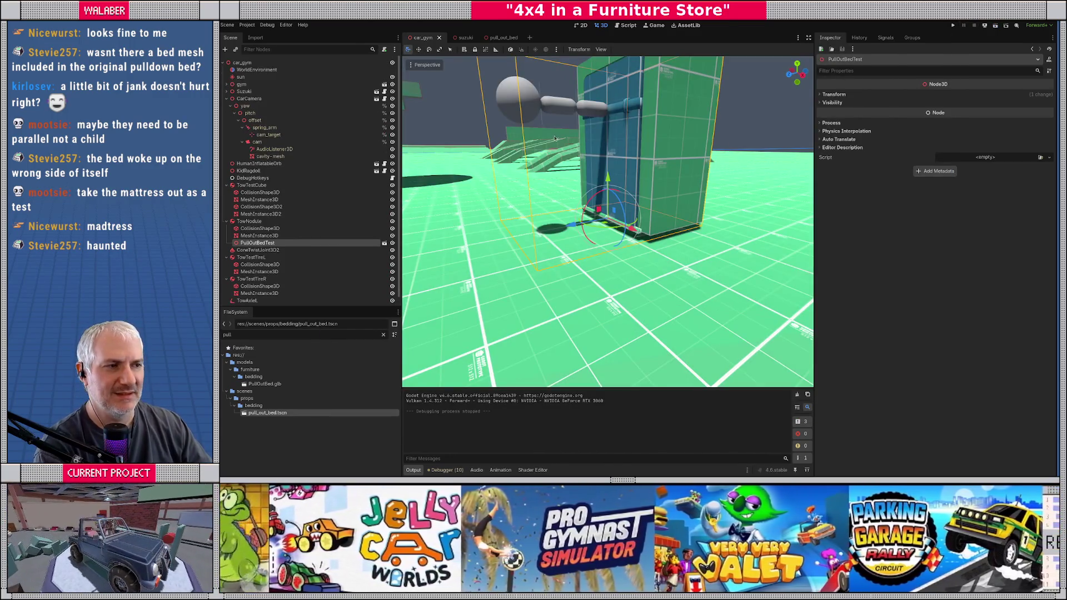
{"action": "left_click", "coordinate": [628, 26]}
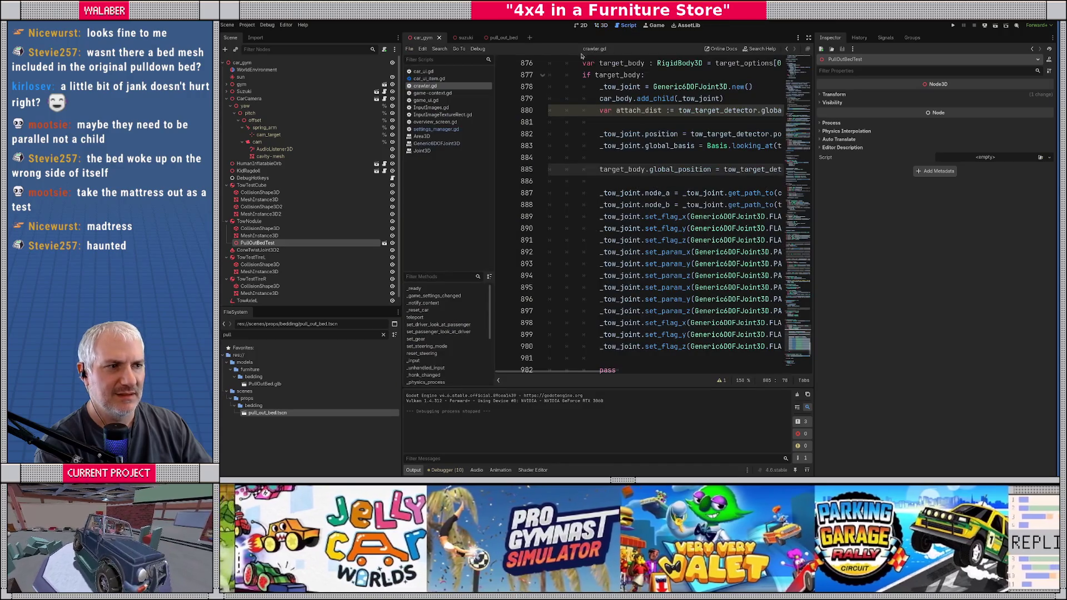
{"action": "left_click", "coordinate": [656, 26]}
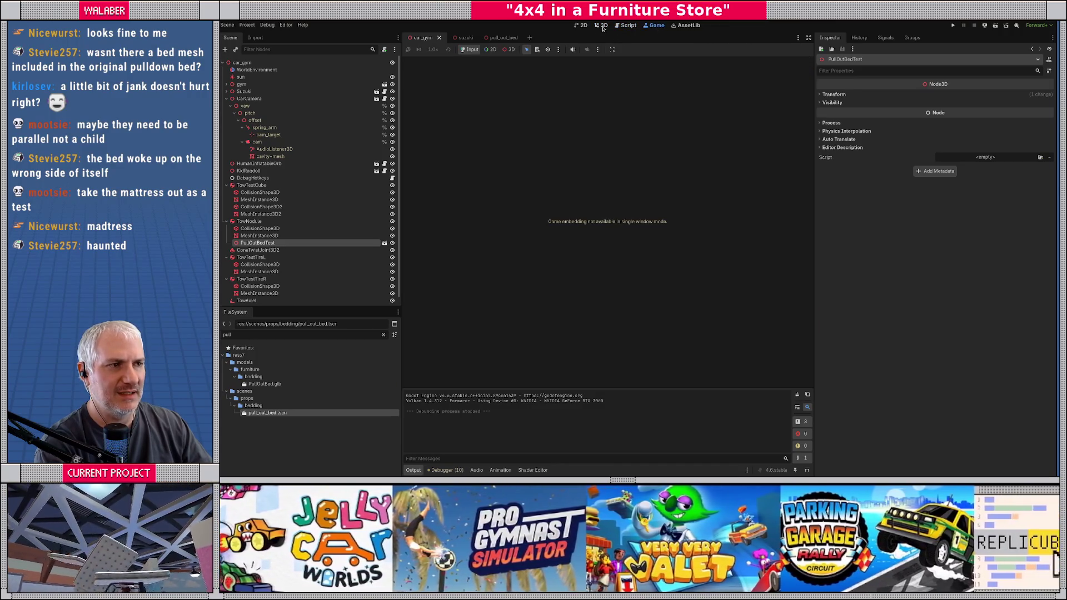
{"action": "left_click", "coordinate": [602, 26]}
{"action": "left_click", "coordinate": [494, 37]}
{"action": "scroll", "coordinate": [540, 188], "scroll_direction": "down", "scroll_amount": 5}
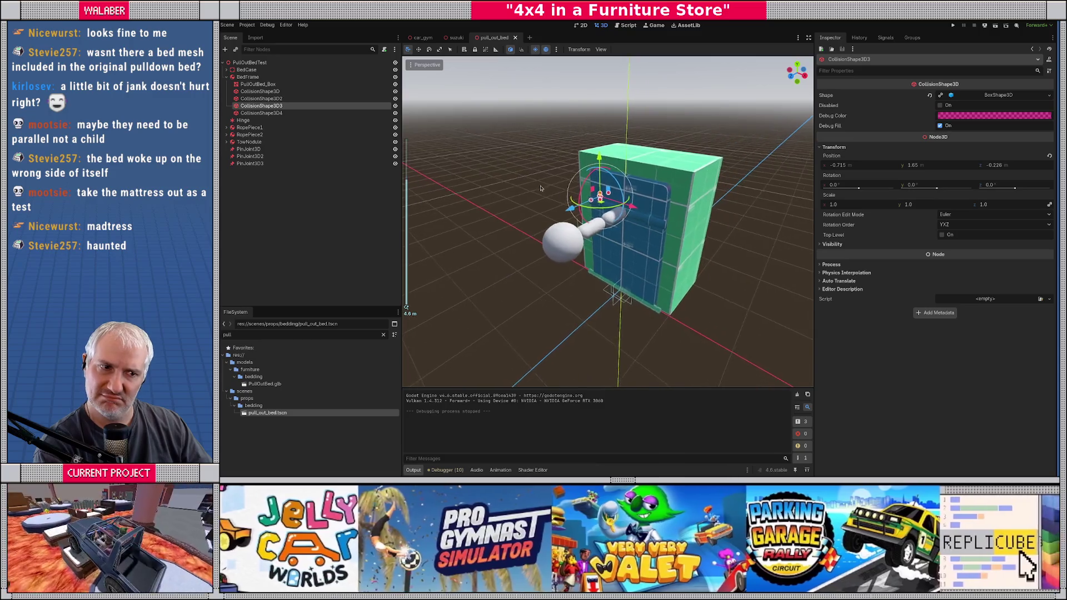
{"action": "left_click", "coordinate": [247, 70]}
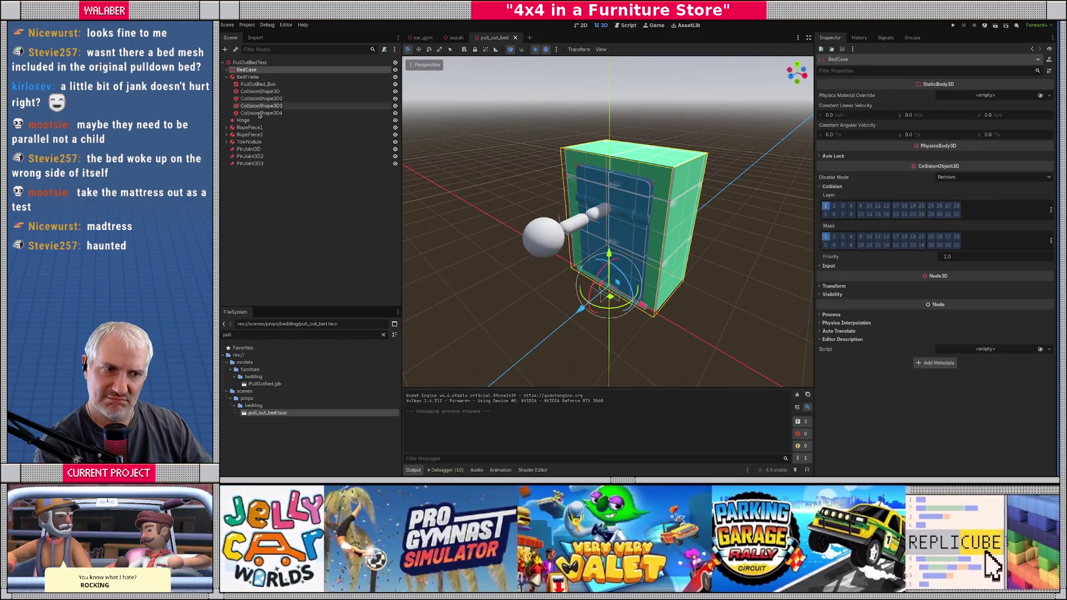
{"action": "left_click", "coordinate": [259, 120]}
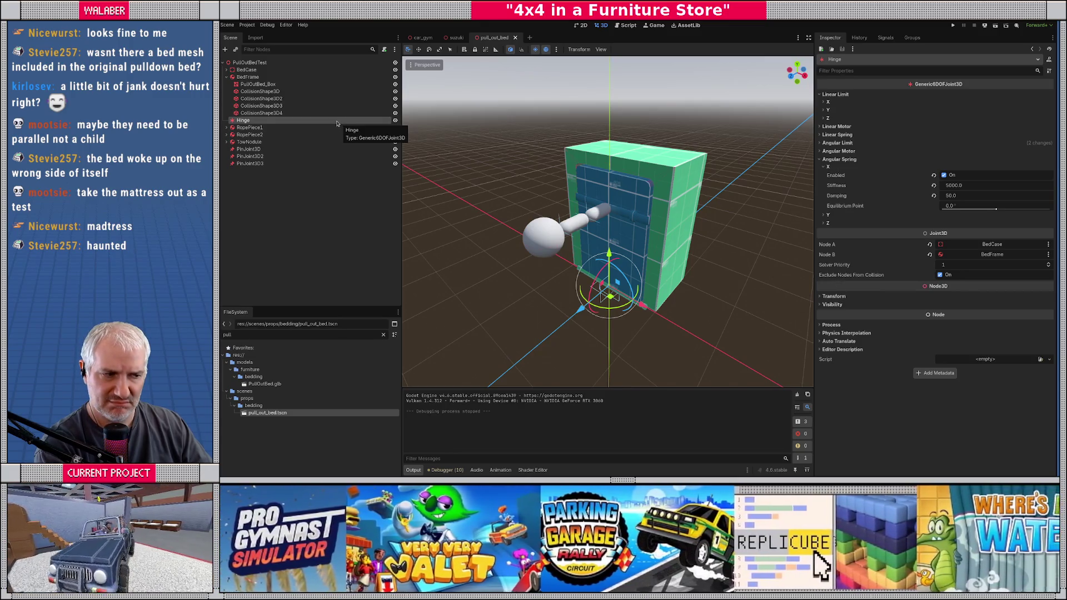
{"action": "left_click", "coordinate": [226, 69]}
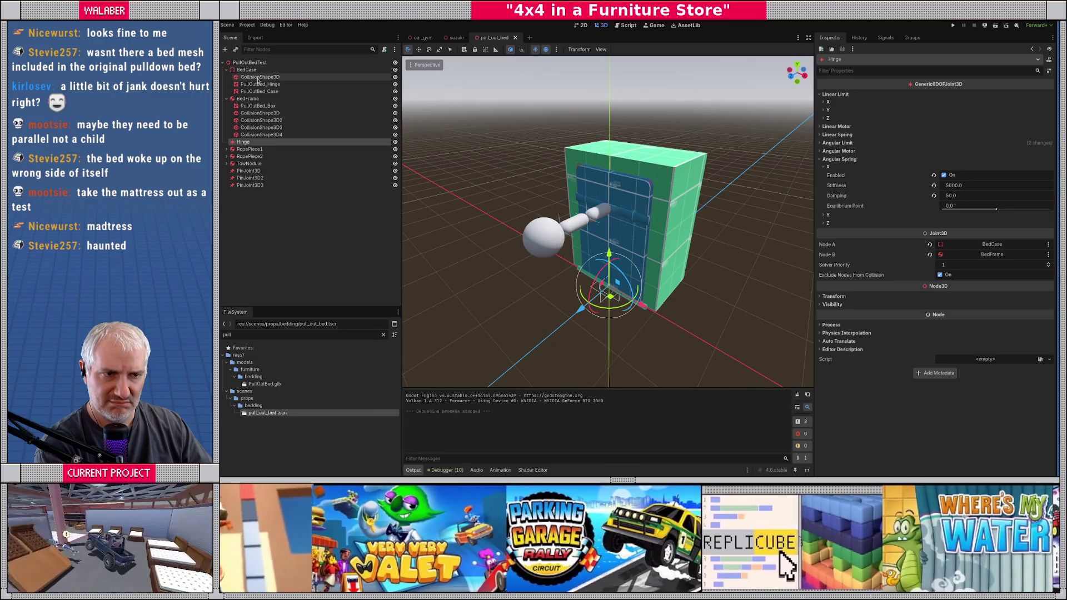
{"action": "left_click", "coordinate": [258, 77]}
{"action": "scroll", "coordinate": [694, 207], "scroll_direction": "up", "scroll_amount": 5}
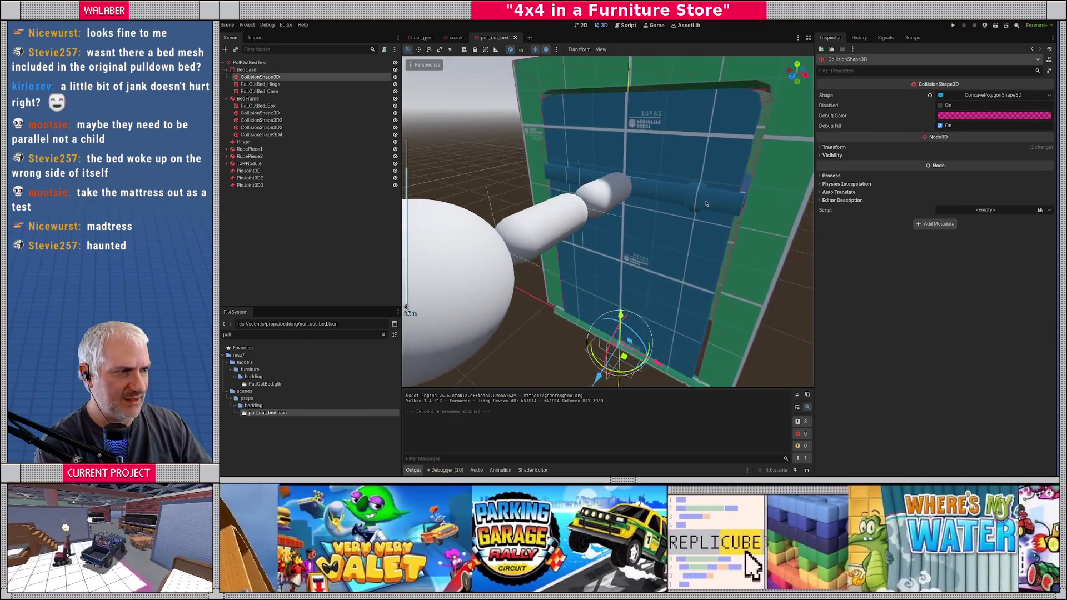
{"action": "mouse_move", "coordinate": [711, 207]}
{"action": "left_mouse_down"}
{"action": "mouse_move", "coordinate": [747, 184]}
{"action": "mouse_move", "coordinate": [664, 204]}
{"action": "mouse_move", "coordinate": [614, 191]}
{"action": "left_mouse_up"}
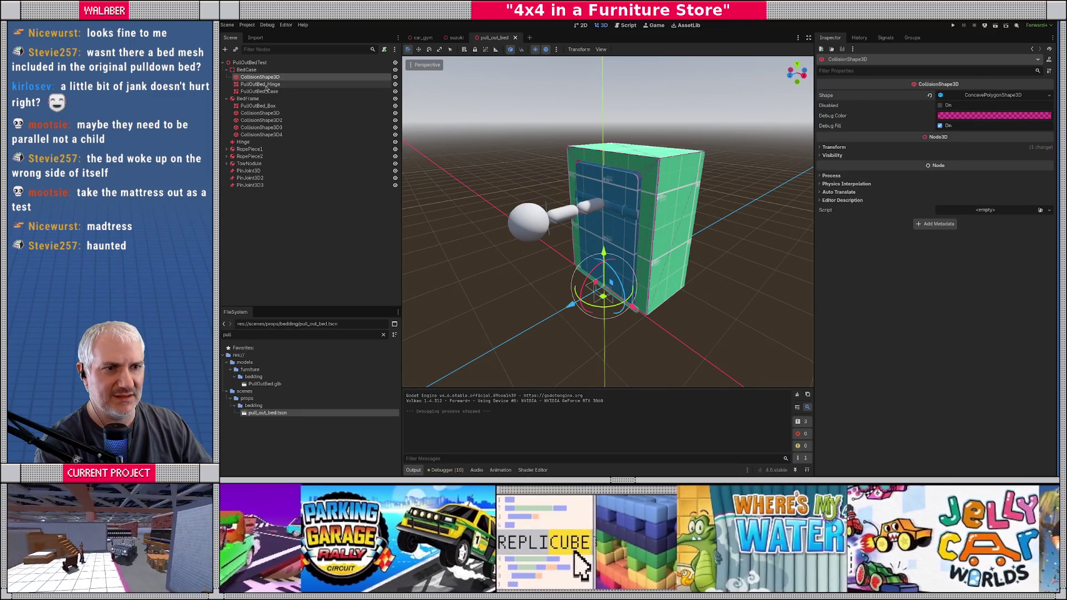
{"action": "left_click", "coordinate": [294, 92]}
Step: Create a Bounding Box collision shape for PullOutBed_Case from the Mesh menu
{"action": "left_click", "coordinate": [628, 49]}
{"action": "left_click", "coordinate": [636, 62]}
{"action": "left_click", "coordinate": [627, 225]}
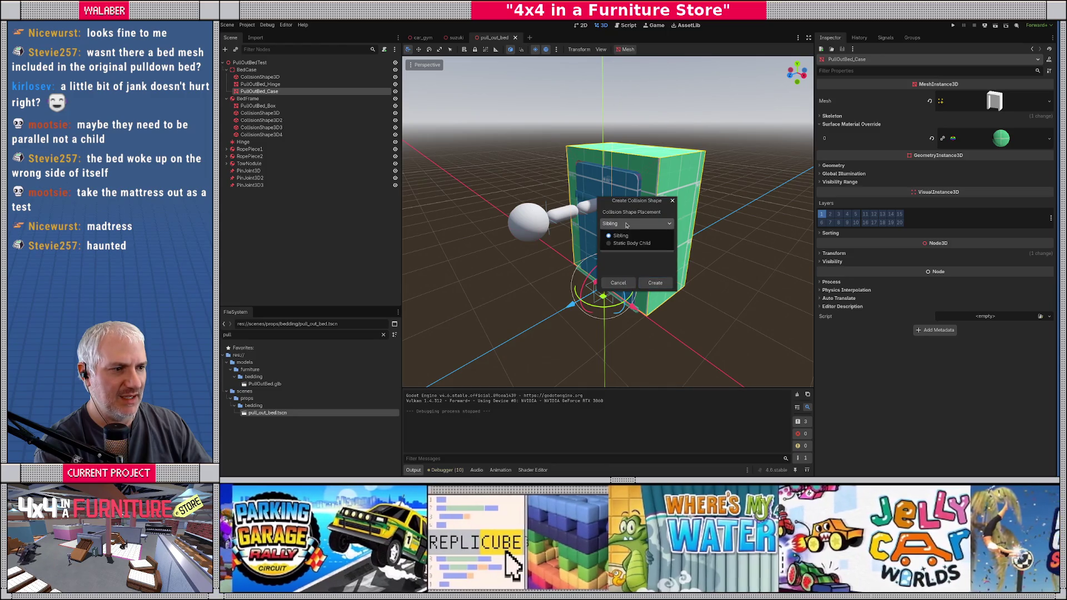
{"action": "left_click", "coordinate": [621, 247]}
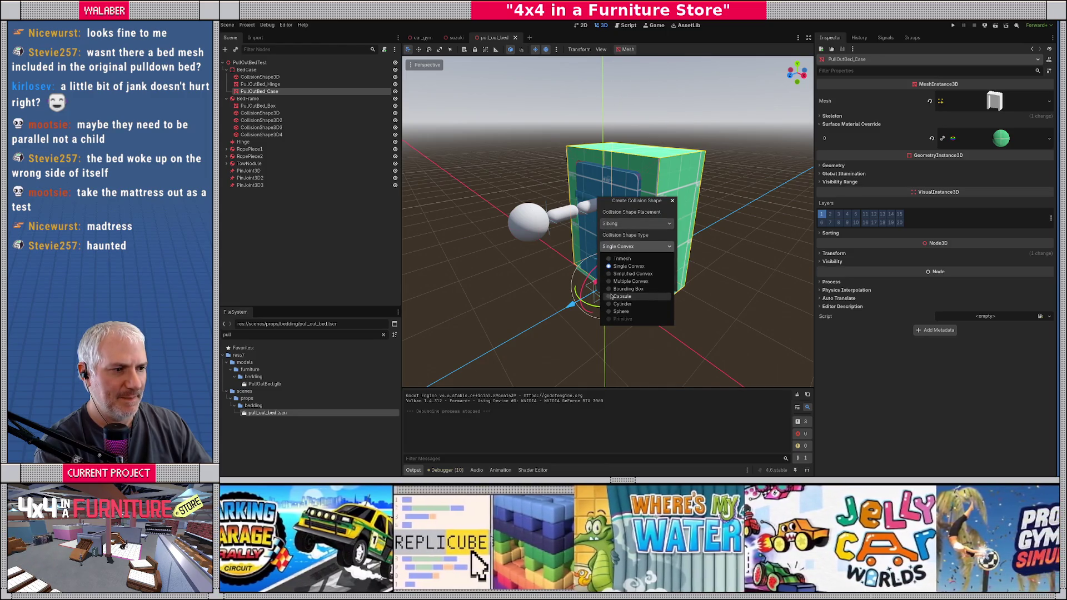
{"action": "left_click", "coordinate": [610, 289]}
{"action": "left_click", "coordinate": [656, 283]}
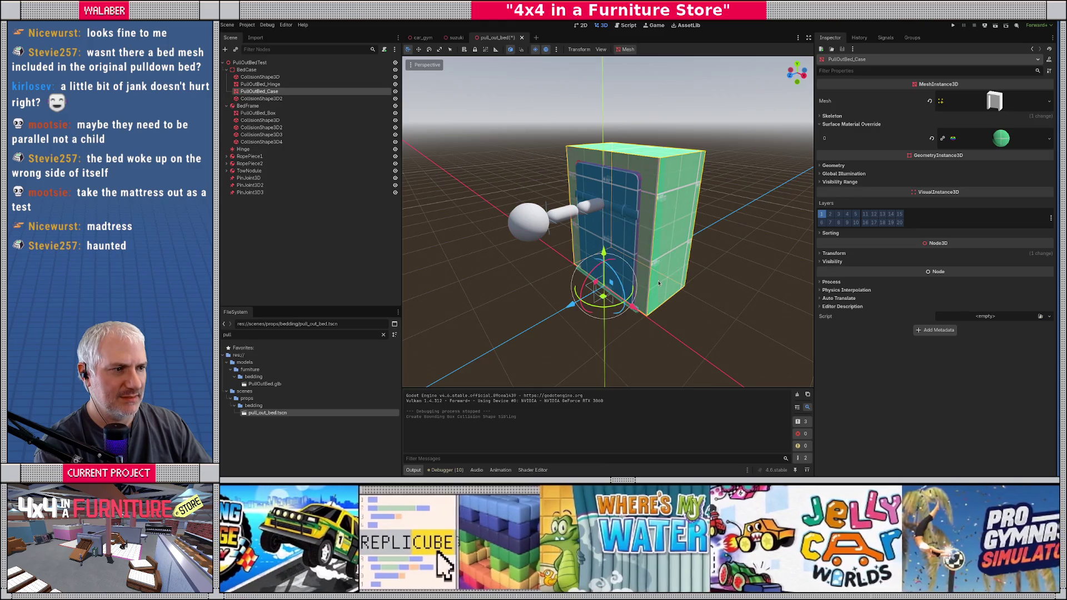
Step: Delete the old CollisionShape3D under BedCase and save the scene
{"action": "left_click", "coordinate": [266, 78]}
{"action": "key", "text": "Delete"}
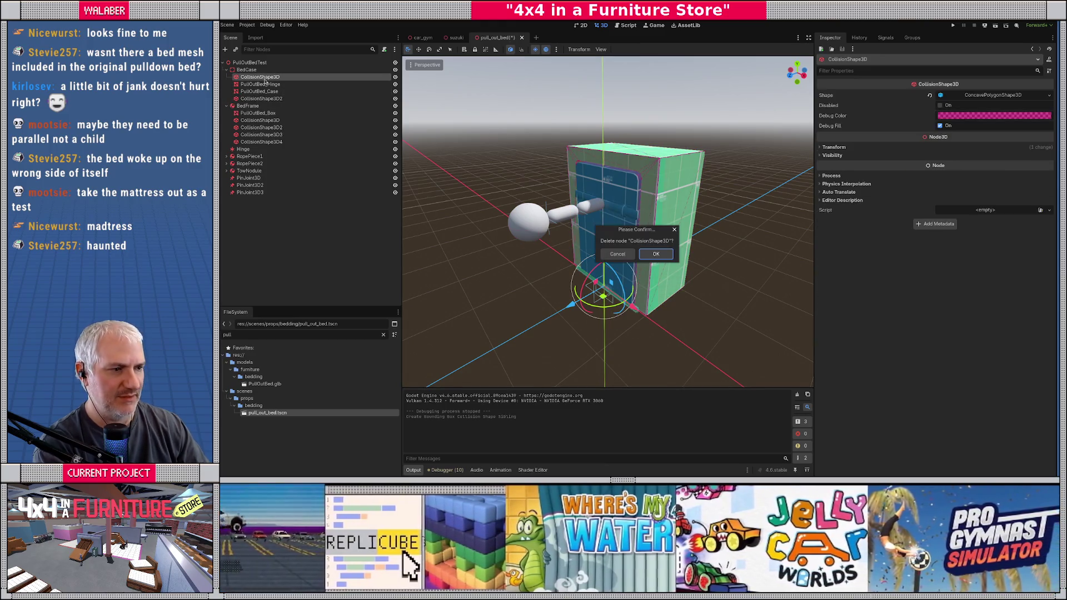
{"action": "key", "text": "Return"}
{"action": "key", "text": "ctrl+s"}
{"action": "left_click_drag", "start_coordinate": [534, 200], "coordinate": [445, 191]}
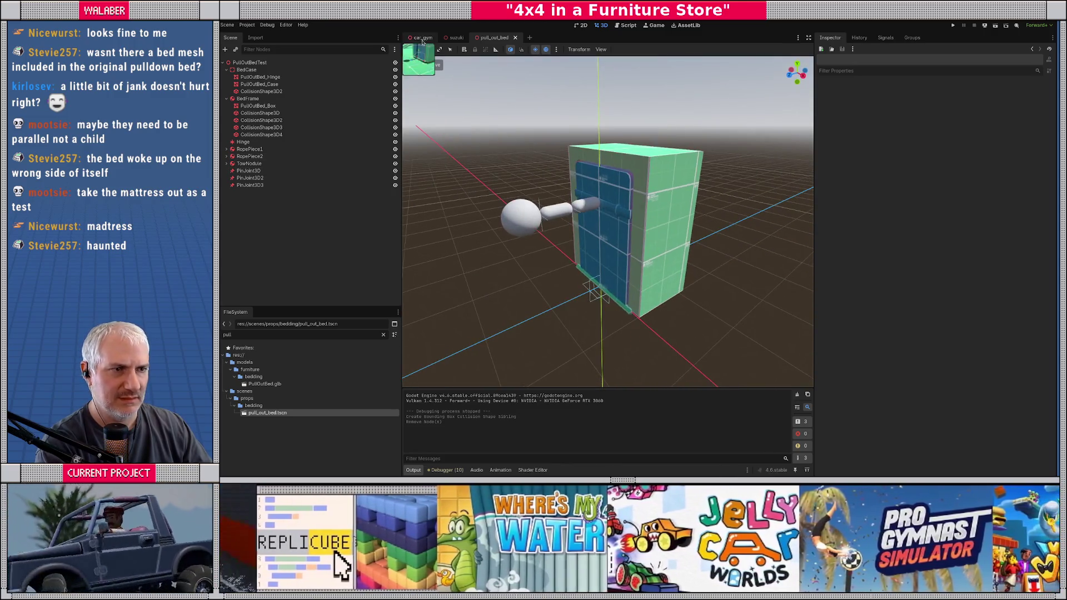
Step: Run car_gym with F6 to test the bed, then stop the game
{"action": "left_click", "coordinate": [423, 37]}
{"action": "key", "text": "F6"}
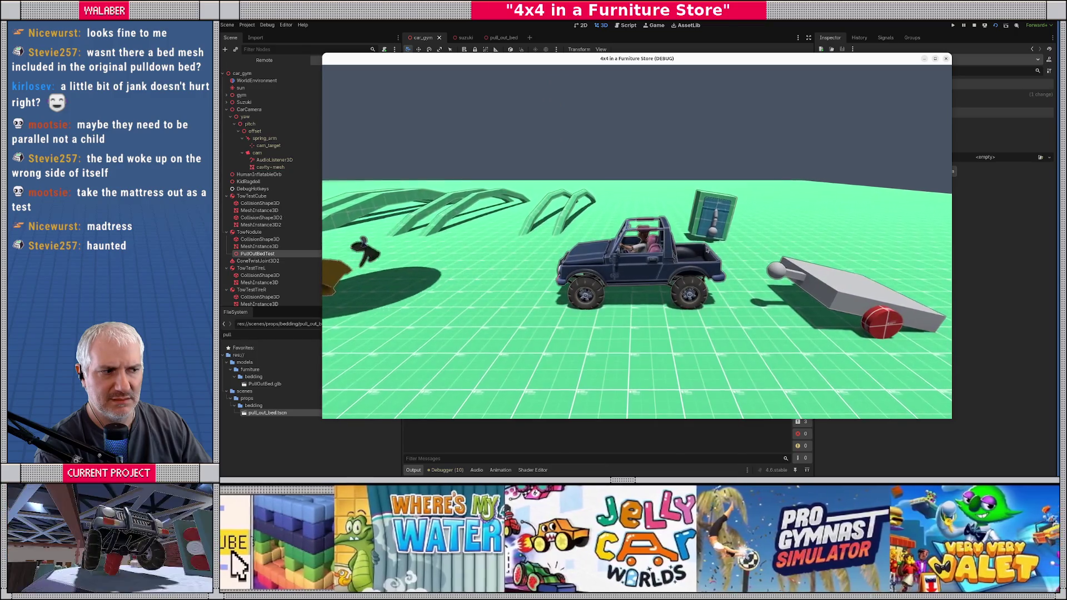
{"action": "left_click", "coordinate": [974, 26]}
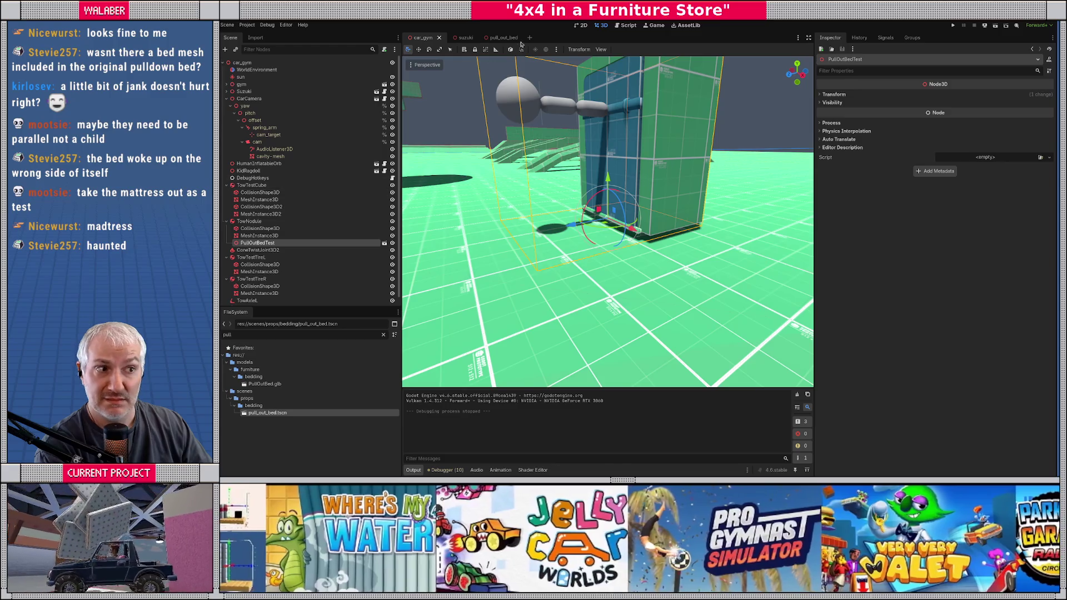
Step: In pull_out_bed, delete the Hinge node and select the BedFrame body
{"action": "key", "text": "ctrl+shift+Tab"}
{"action": "left_click", "coordinate": [245, 143]}
{"action": "key", "text": "Delete"}
{"action": "key", "text": "Return"}
{"action": "left_click", "coordinate": [247, 99]}
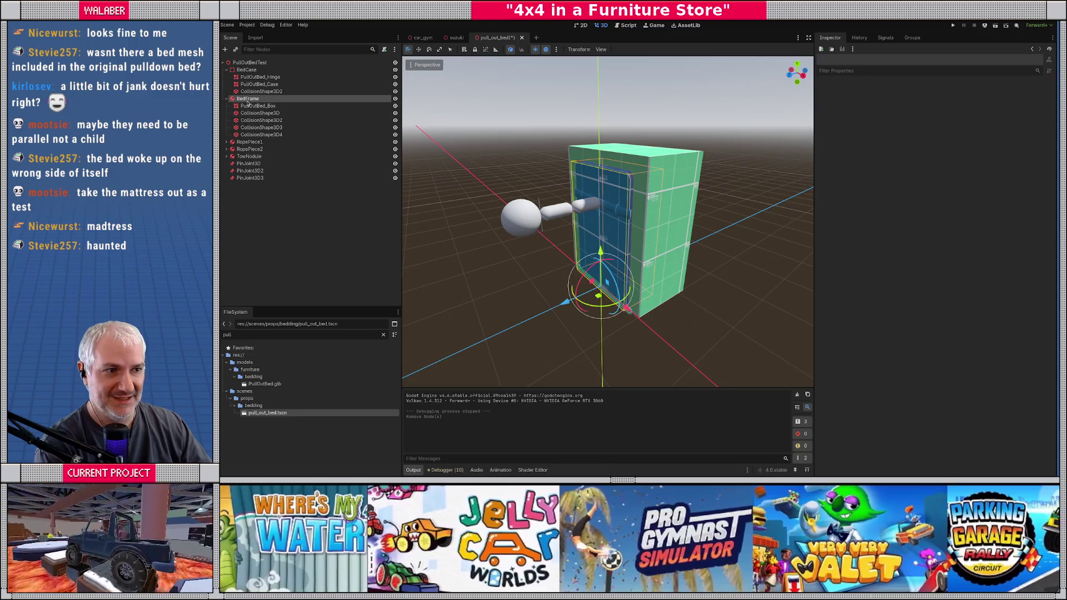
Step: Select BedFrame through PinJoint3D3, try a move and undo it, then save and open car_gym
{"action": "left_click", "coordinate": [250, 178], "text": "shift"}
{"action": "left_click_drag", "start_coordinate": [536, 235], "coordinate": [409, 257]}
{"action": "key", "text": "ctrl+z"}
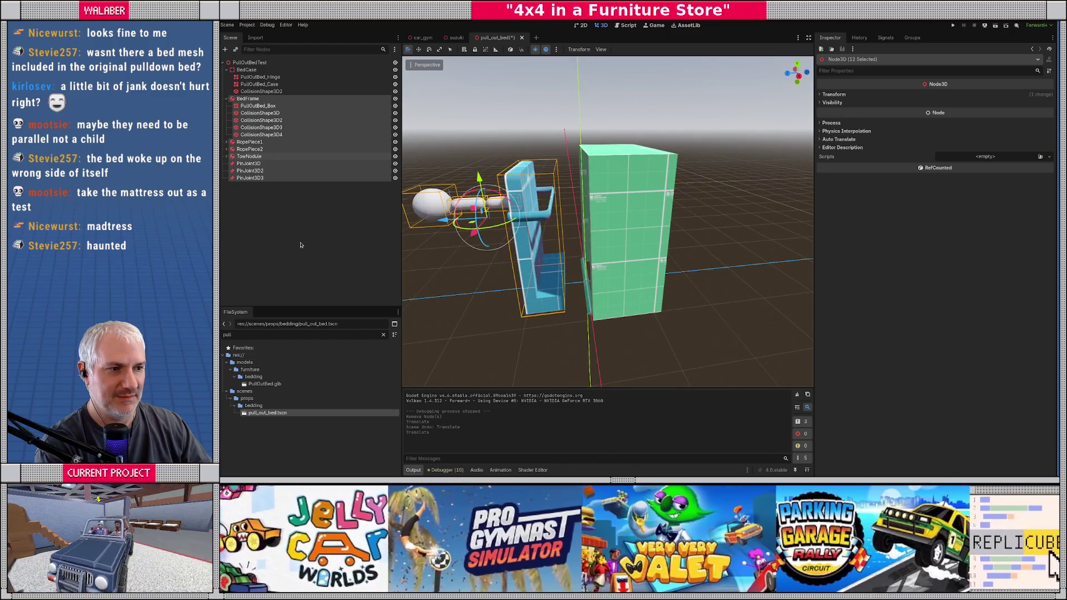
{"action": "left_click", "coordinate": [300, 246]}
{"action": "key", "text": "ctrl+s"}
{"action": "left_click_drag", "start_coordinate": [545, 89], "coordinate": [568, 79]}
{"action": "left_click", "coordinate": [423, 37]}
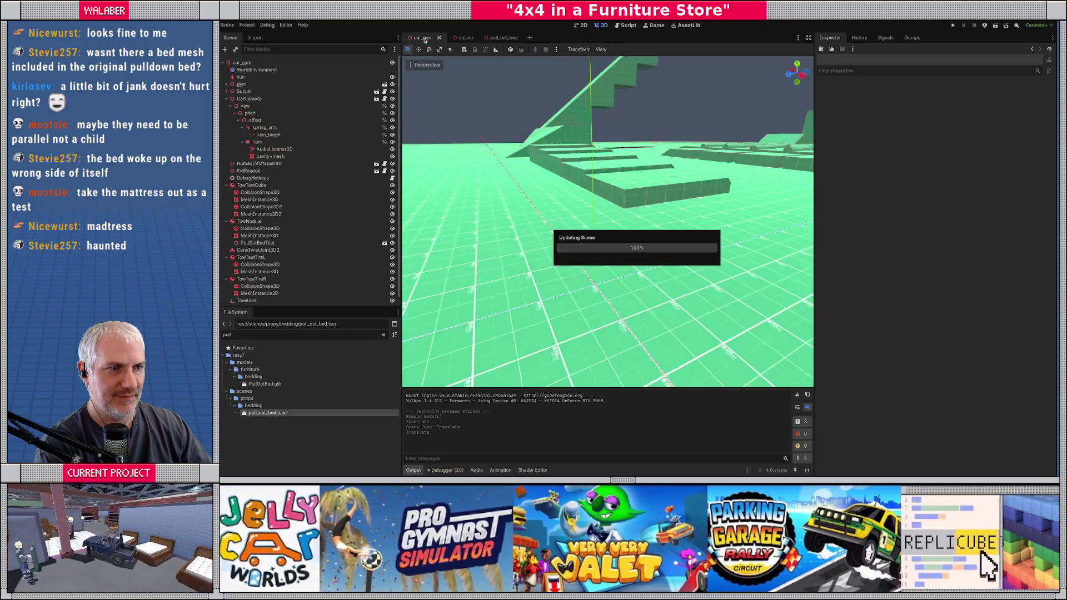
Step: Run another F6 bed test, stop it, then undo the last joint move in pull_out_bed
{"action": "left_click_drag", "start_coordinate": [647, 264], "coordinate": [656, 266]}
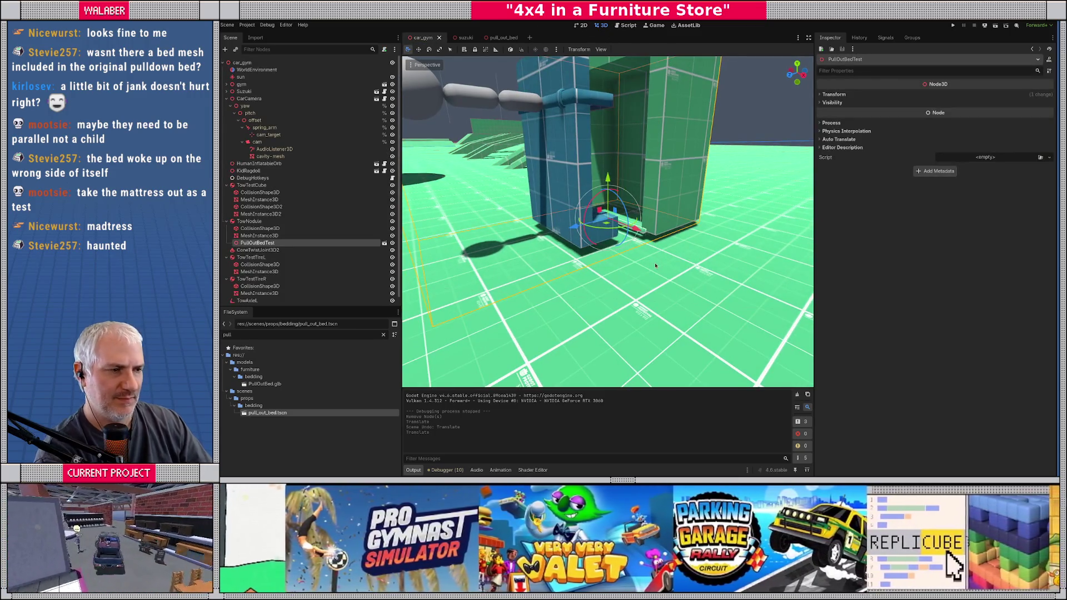
{"action": "key", "text": "F6"}
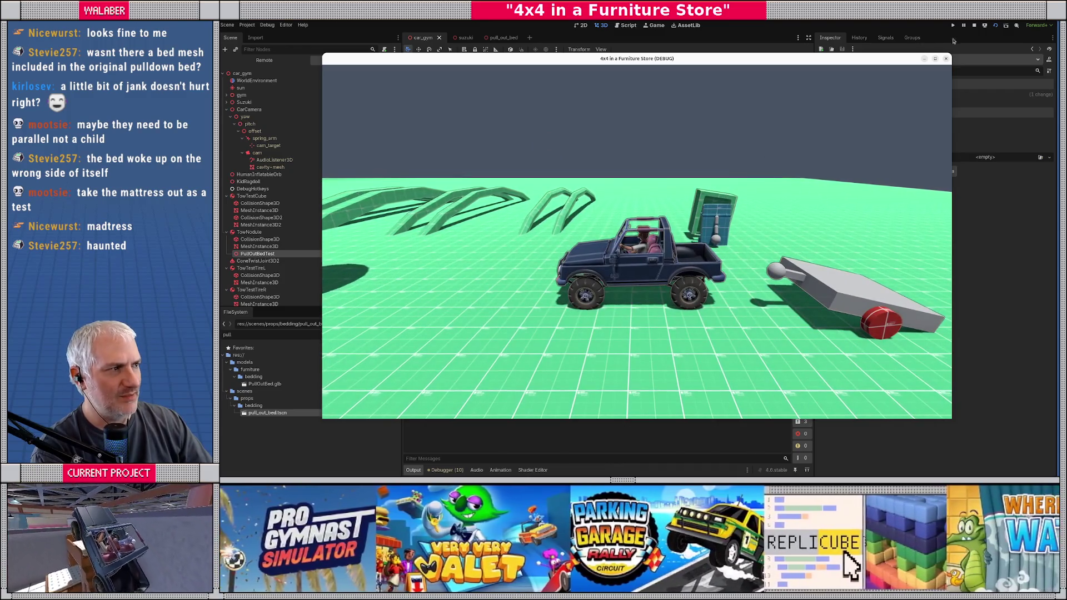
{"action": "left_click", "coordinate": [975, 25]}
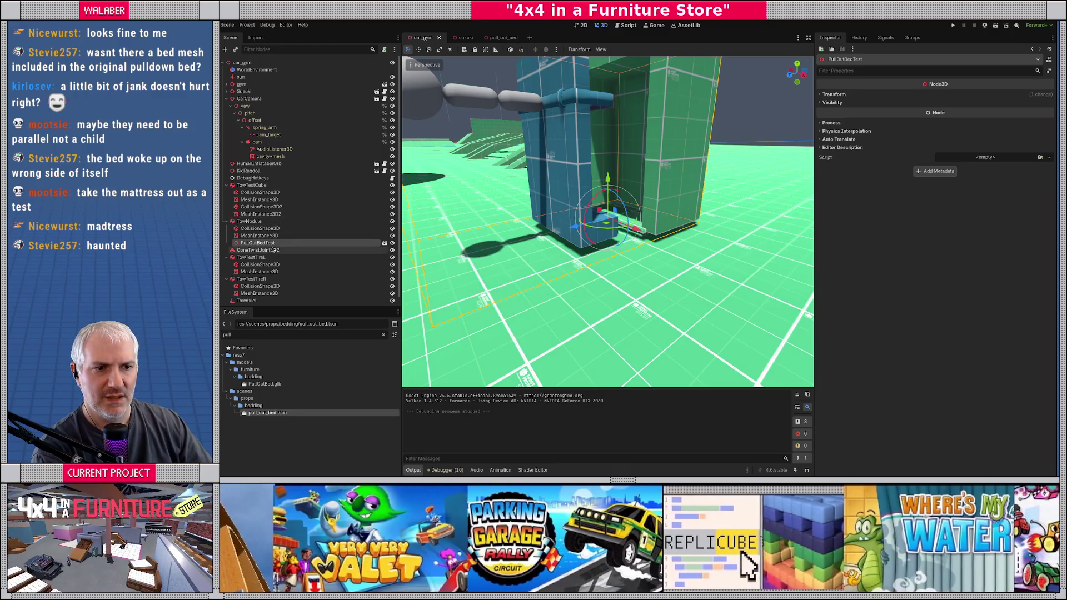
{"action": "scroll", "coordinate": [273, 248], "scroll_direction": "down", "scroll_amount": 1}
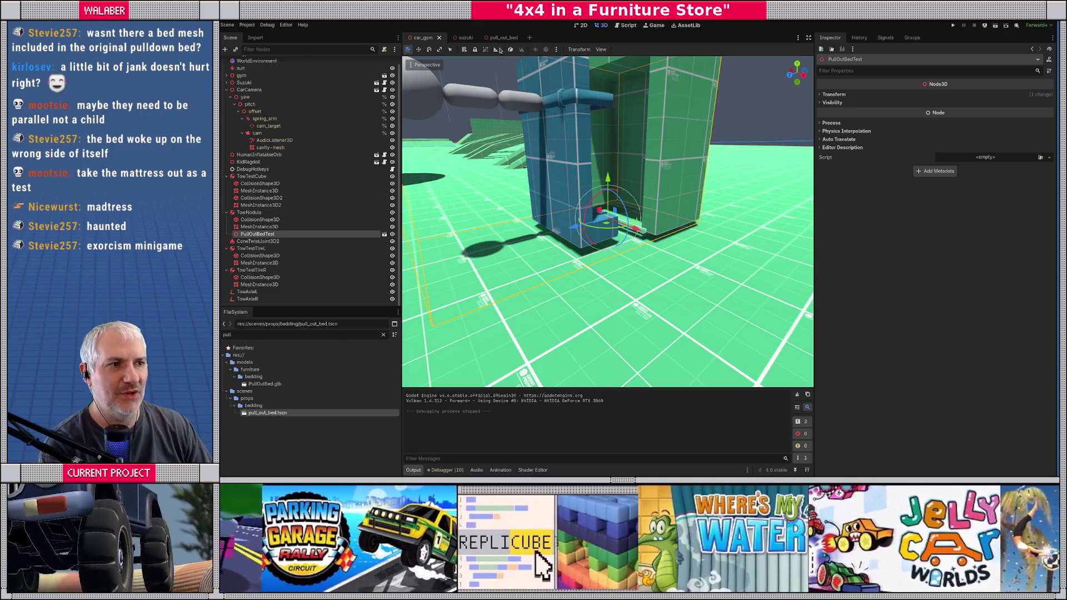
{"action": "key", "text": "ctrl+shift+Tab"}
{"action": "key", "text": "ctrl+z"}
{"action": "key", "text": "ctrl+z"}
{"action": "key", "text": "ctrl+z"}
{"action": "key", "text": "ctrl+z"}
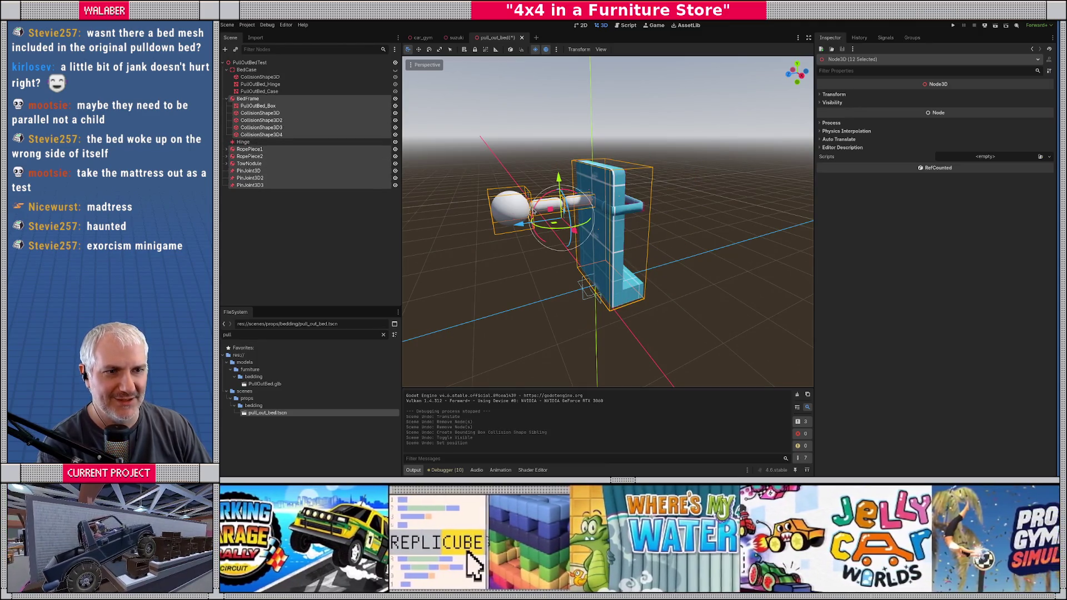
Step: Undo to bring the bed case back, hide the rope pieces and joints, and clear the selection
{"action": "key", "text": "ctrl+z"}
{"action": "key", "text": "ctrl+z"}
{"action": "key", "text": "ctrl+z"}
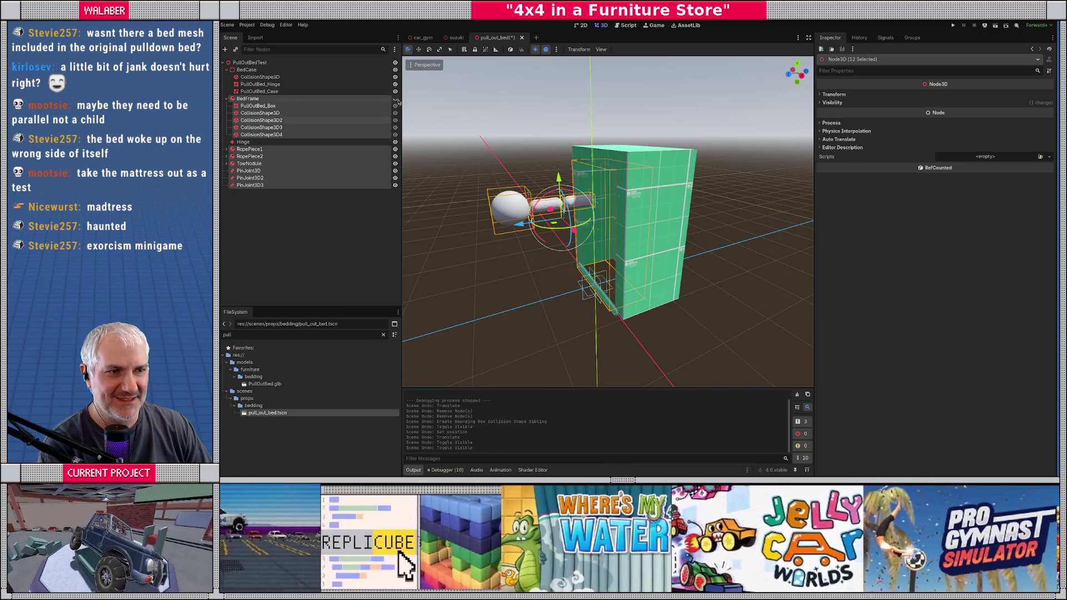
{"action": "left_click", "coordinate": [394, 158]}
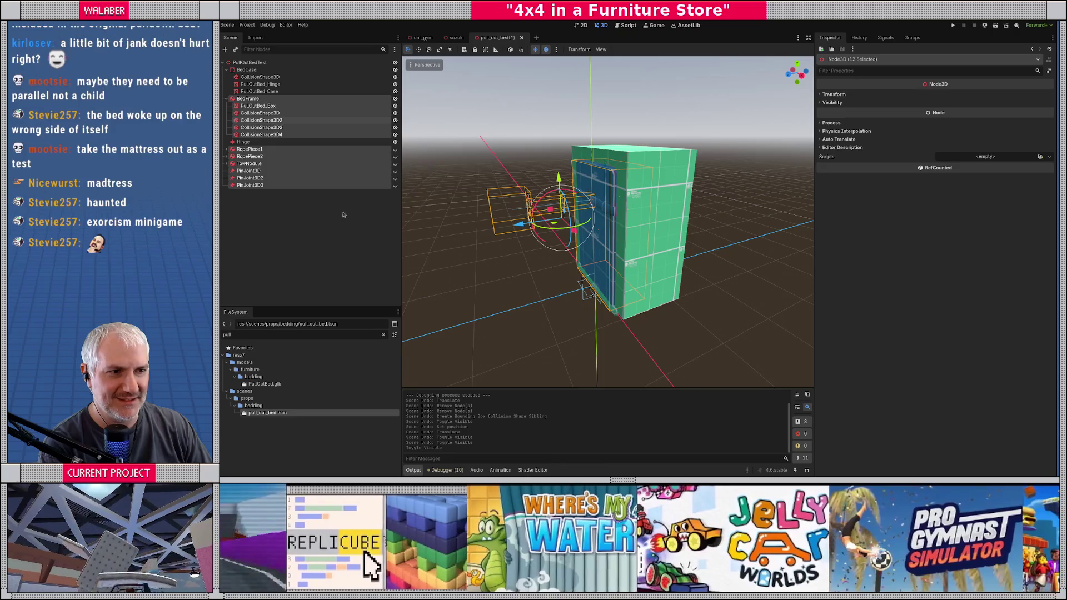
{"action": "left_click", "coordinate": [346, 228]}
Step: Make RopePiece1, RopePiece2, TowNodule and PinJoint3D–PinJoint3D3 visible, save, and open car_gym
{"action": "left_click", "coordinate": [395, 149]}
{"action": "left_click", "coordinate": [396, 156]}
{"action": "left_click", "coordinate": [396, 163]}
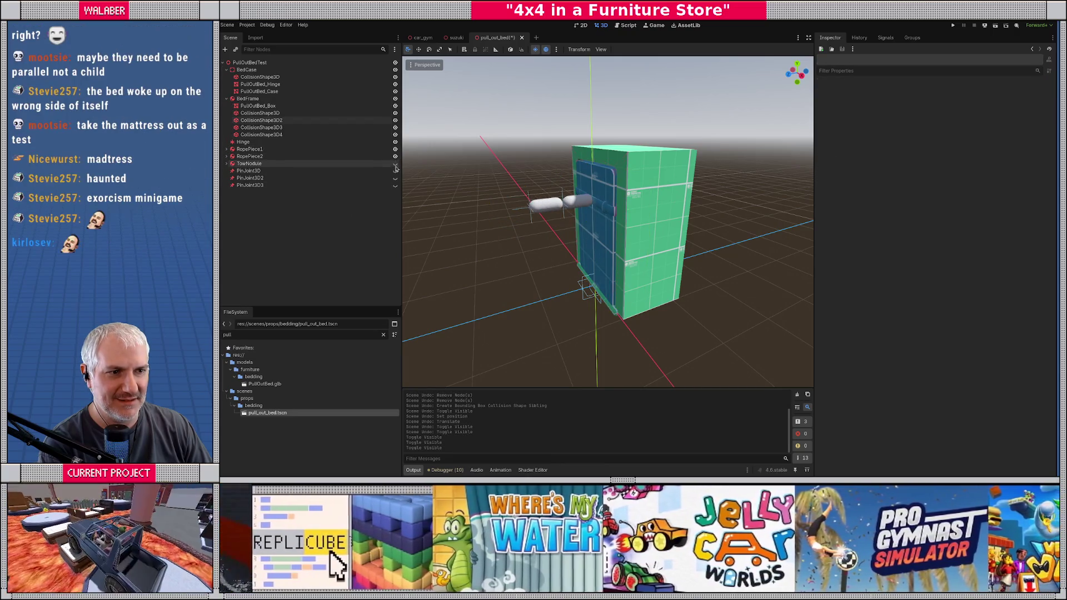
{"action": "left_click", "coordinate": [395, 171]}
{"action": "left_click", "coordinate": [396, 178]}
{"action": "left_click", "coordinate": [395, 186]}
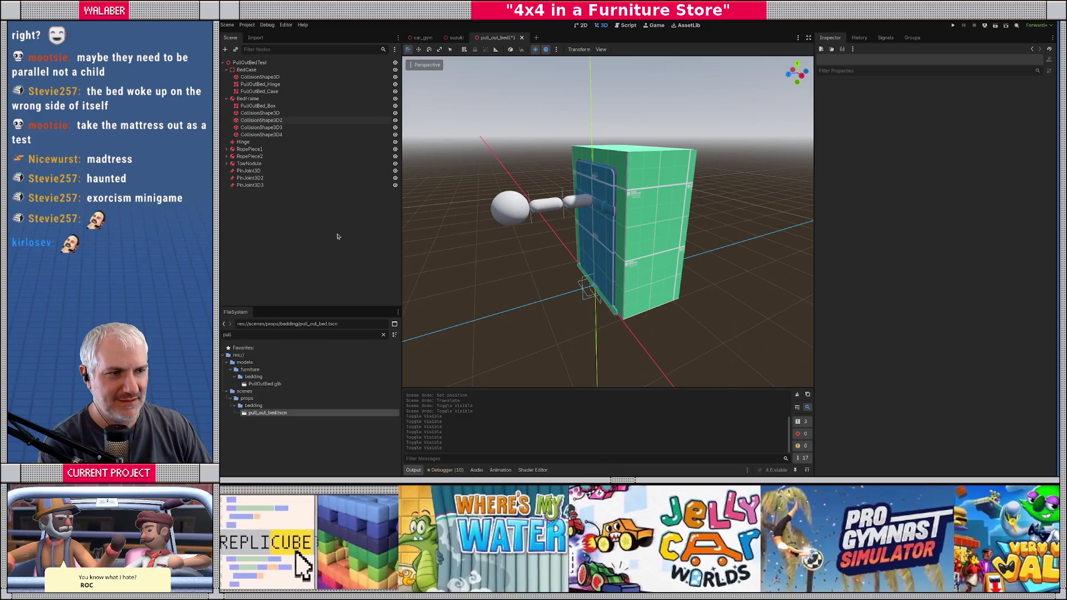
{"action": "key", "text": "ctrl+s"}
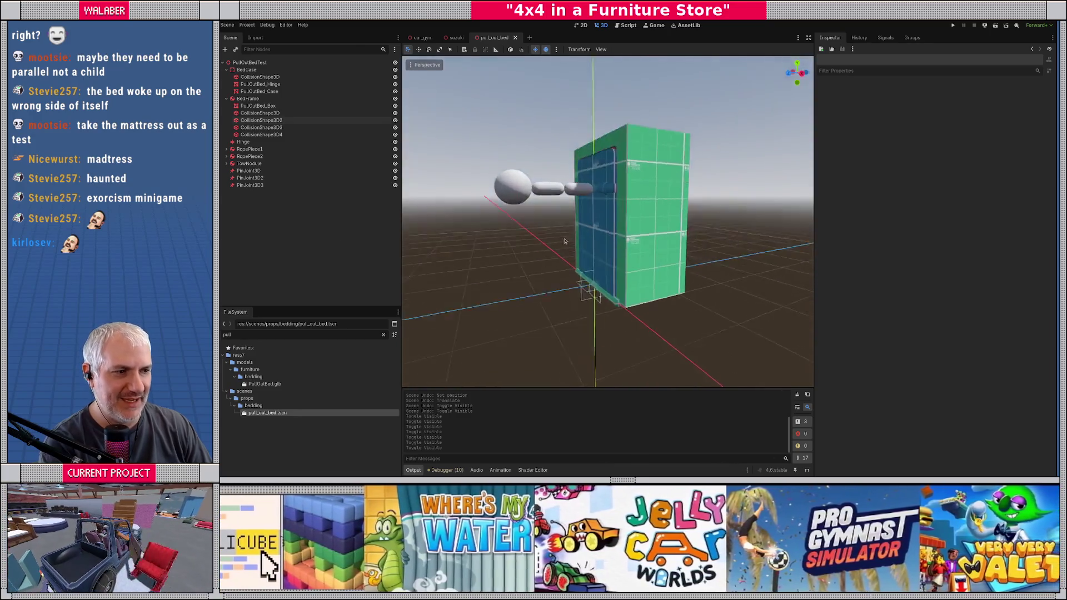
{"action": "left_click", "coordinate": [423, 38]}
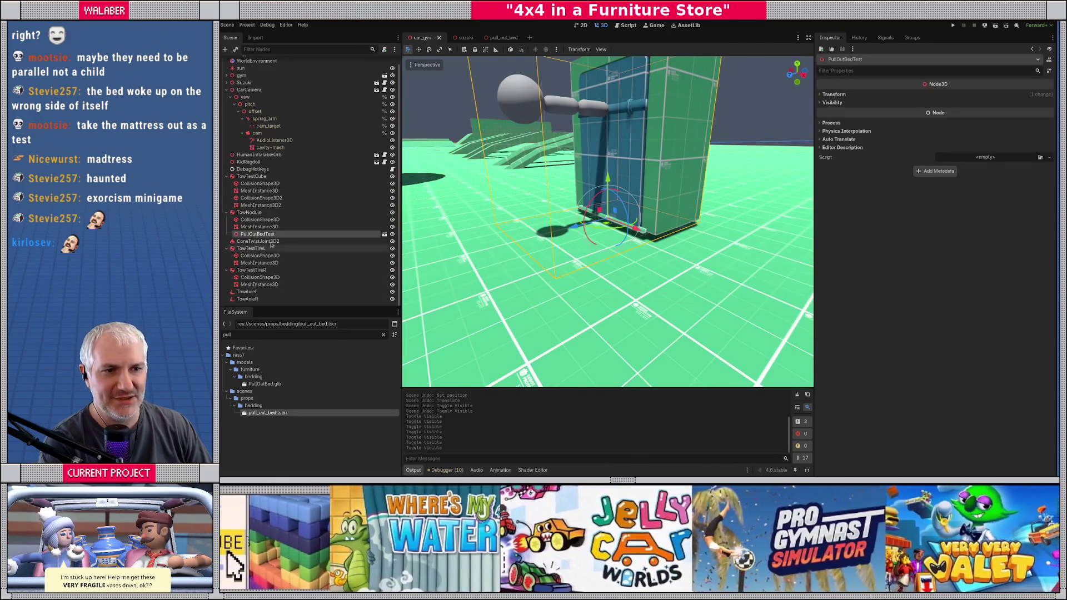
Step: Move PullOutBedTest to the end of the tree, lower it slightly, and run an F6 driving test
{"action": "left_click_drag", "start_coordinate": [239, 285], "coordinate": [240, 302]}
{"action": "scroll", "coordinate": [528, 221], "scroll_direction": "down", "scroll_amount": 3}
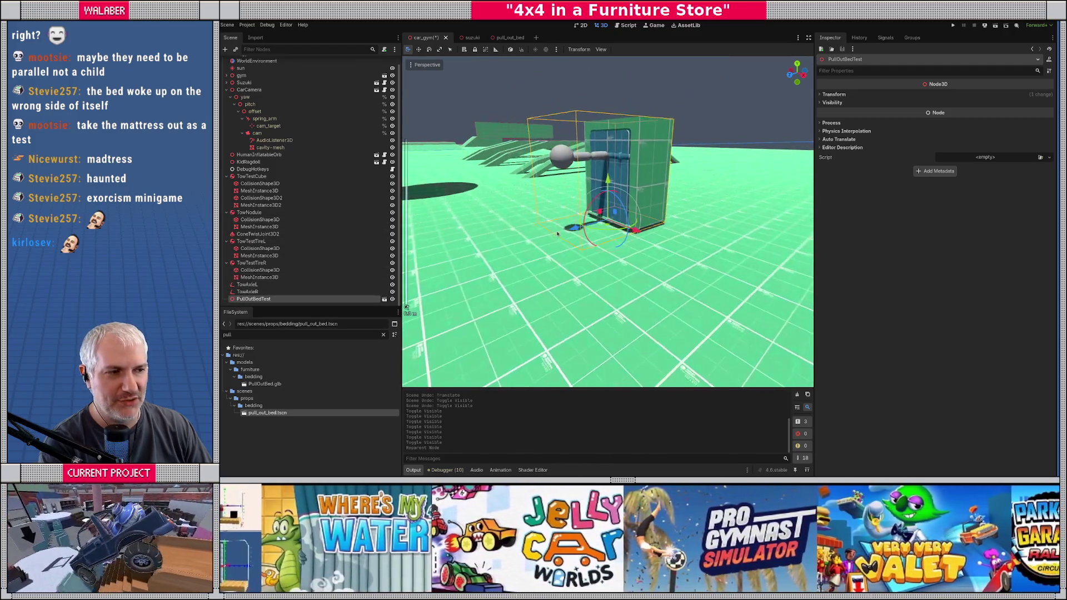
{"action": "scroll", "coordinate": [528, 220], "scroll_direction": "up", "scroll_amount": 3}
{"action": "left_click_drag", "start_coordinate": [608, 179], "coordinate": [608, 184]}
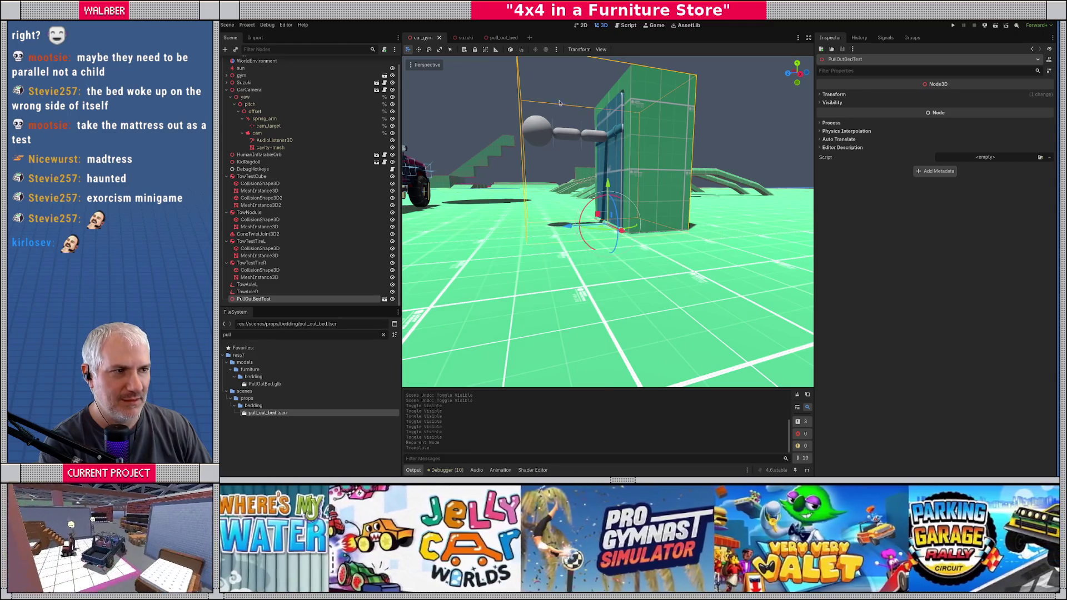
{"action": "key", "text": "F6"}
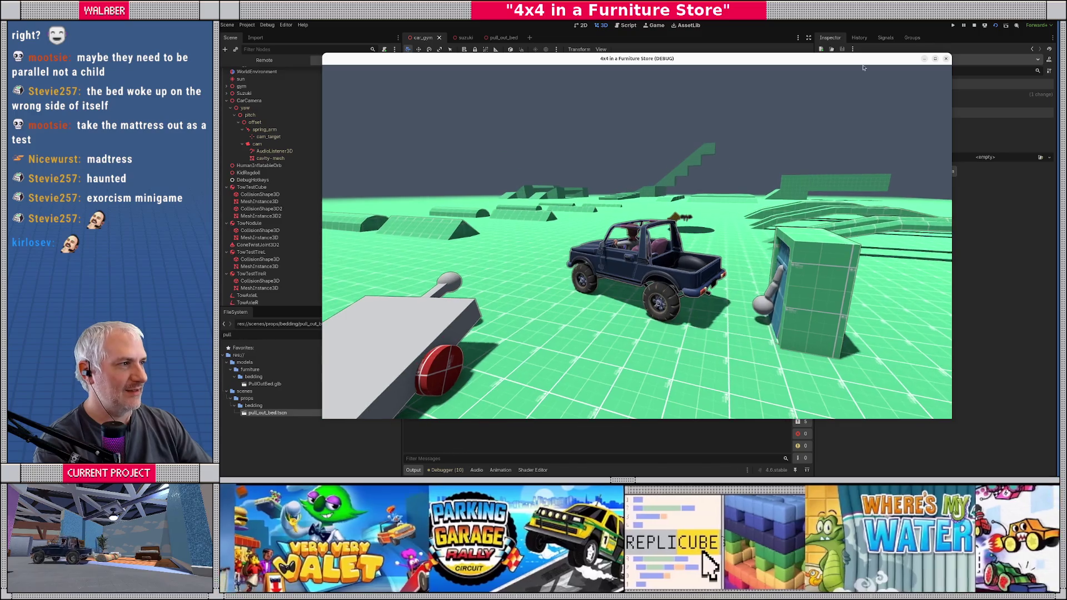
{"action": "left_click", "coordinate": [973, 25]}
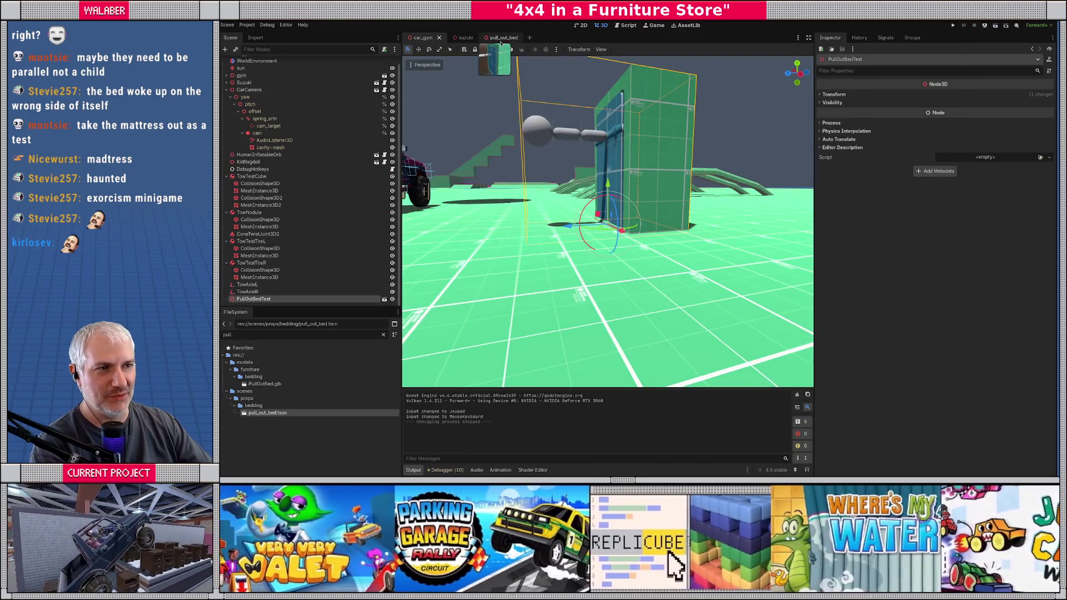
Step: Return to the pull_out_bed scene and inspect PullOutBed_Hinge's transform scale
{"action": "left_click", "coordinate": [494, 37]}
{"action": "scroll", "coordinate": [579, 185], "scroll_direction": "down", "scroll_amount": 5}
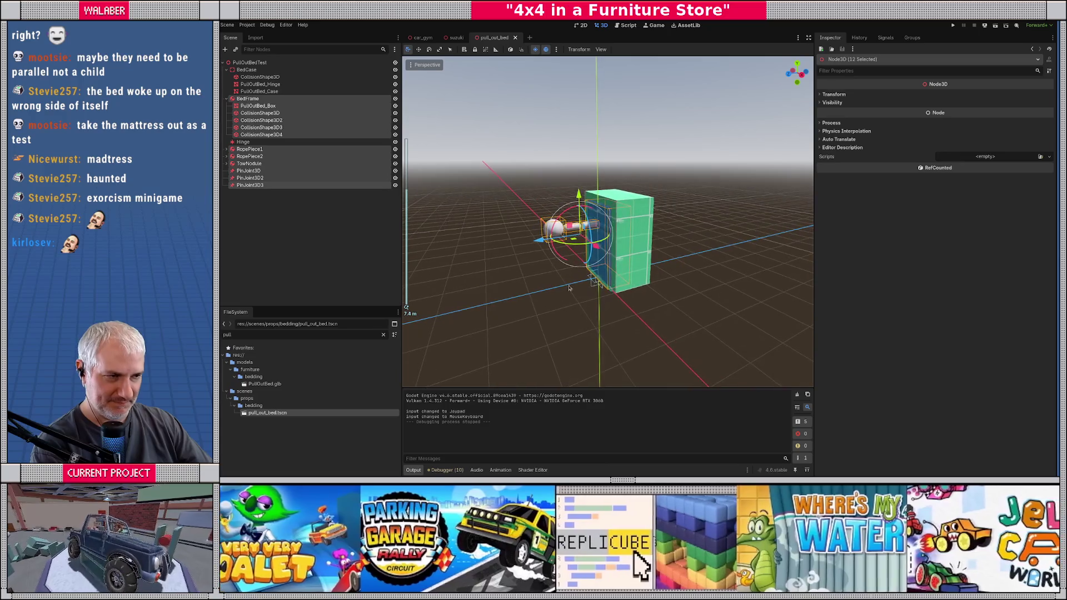
{"action": "left_click", "coordinate": [318, 259]}
{"action": "left_click", "coordinate": [260, 84]}
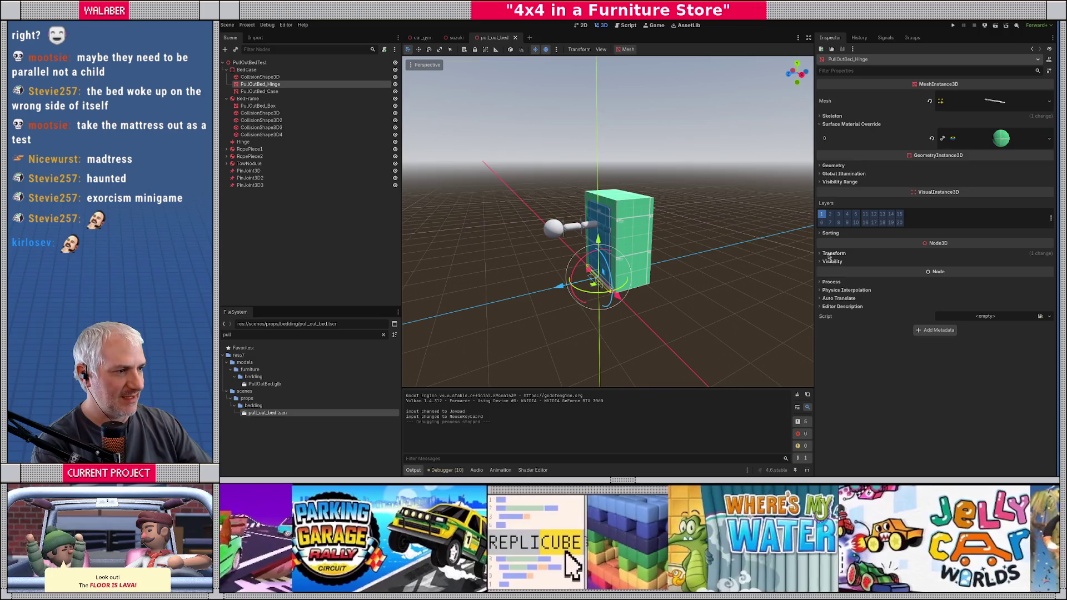
{"action": "left_click", "coordinate": [834, 254]}
{"action": "left_click", "coordinate": [859, 314]}
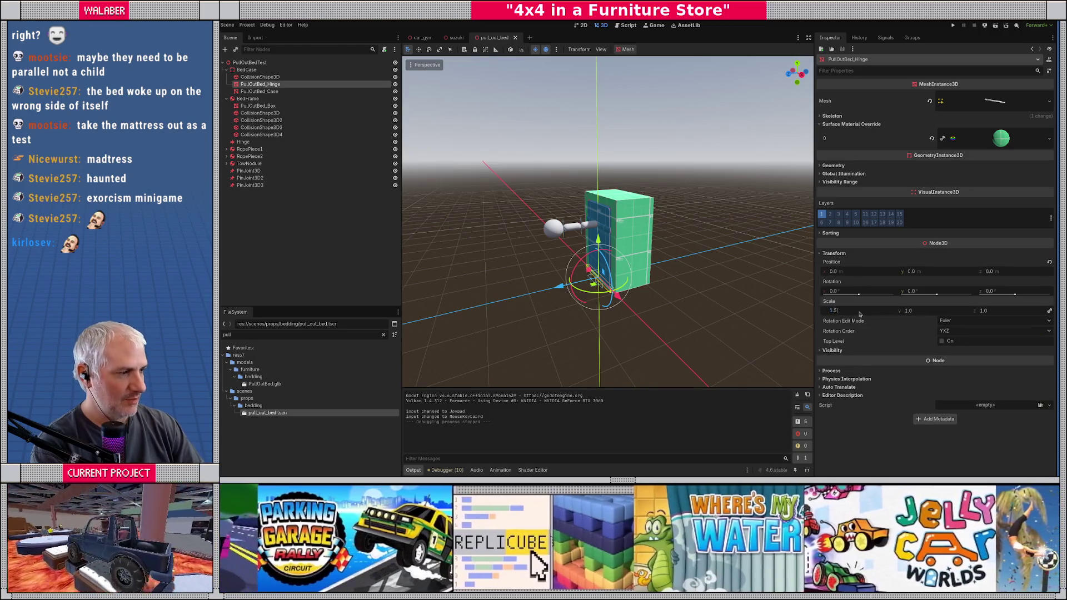
Step: Scale the PullOutBed_Case mesh to 1.5
{"action": "left_click", "coordinate": [333, 91]}
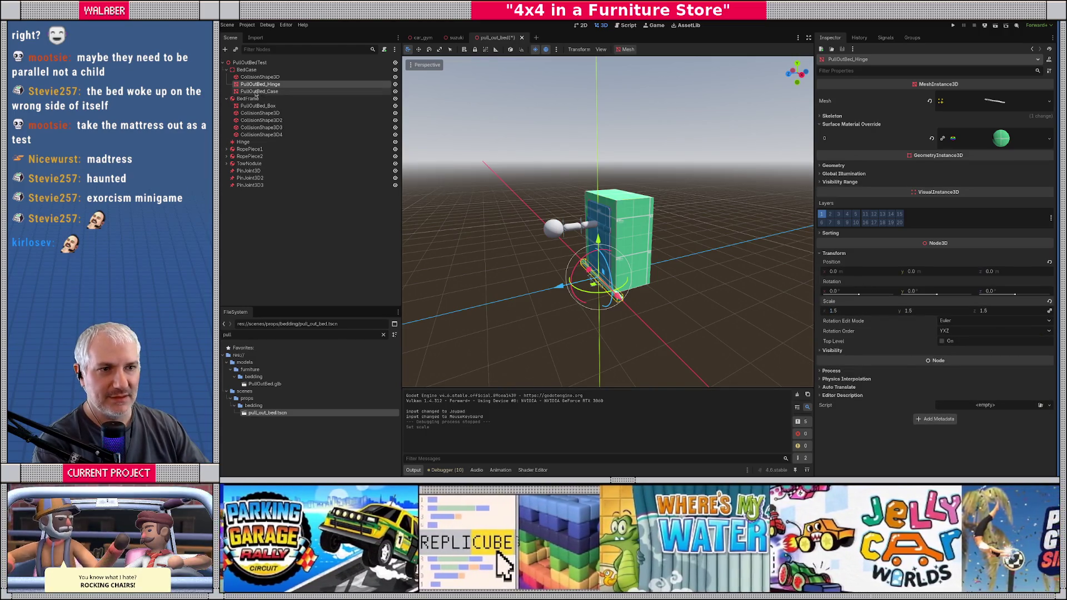
{"action": "left_click", "coordinate": [835, 254]}
{"action": "left_click", "coordinate": [855, 310]}
{"action": "type", "text": ".5"}
{"action": "key", "text": "Return"}
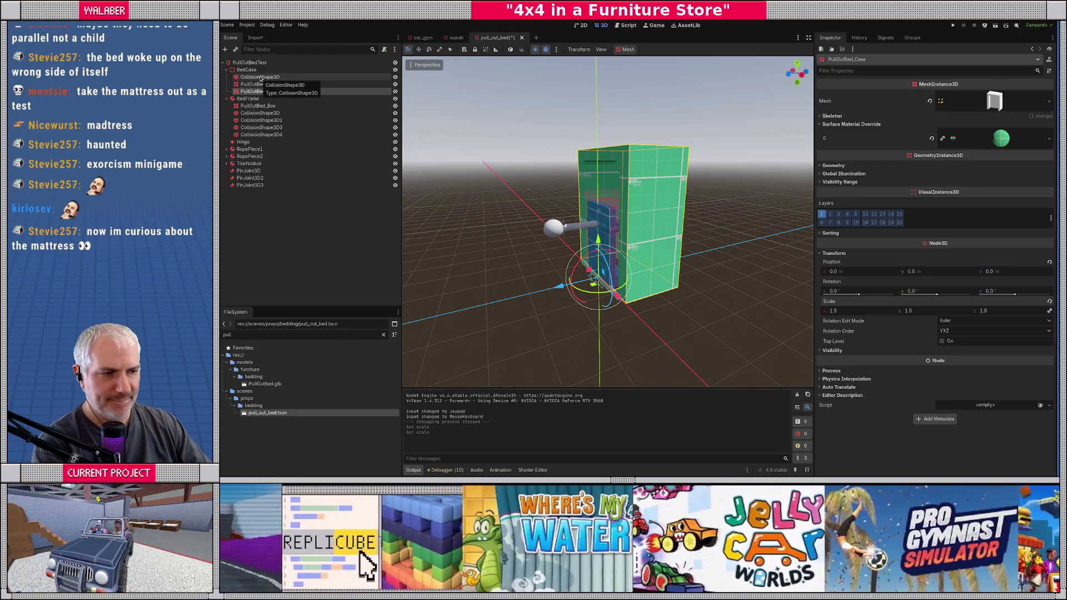
Step: Set the PullOutBed_Box mesh's scale to 1.5 to match the case
{"action": "left_click_drag", "start_coordinate": [500, 223], "coordinate": [556, 220]}
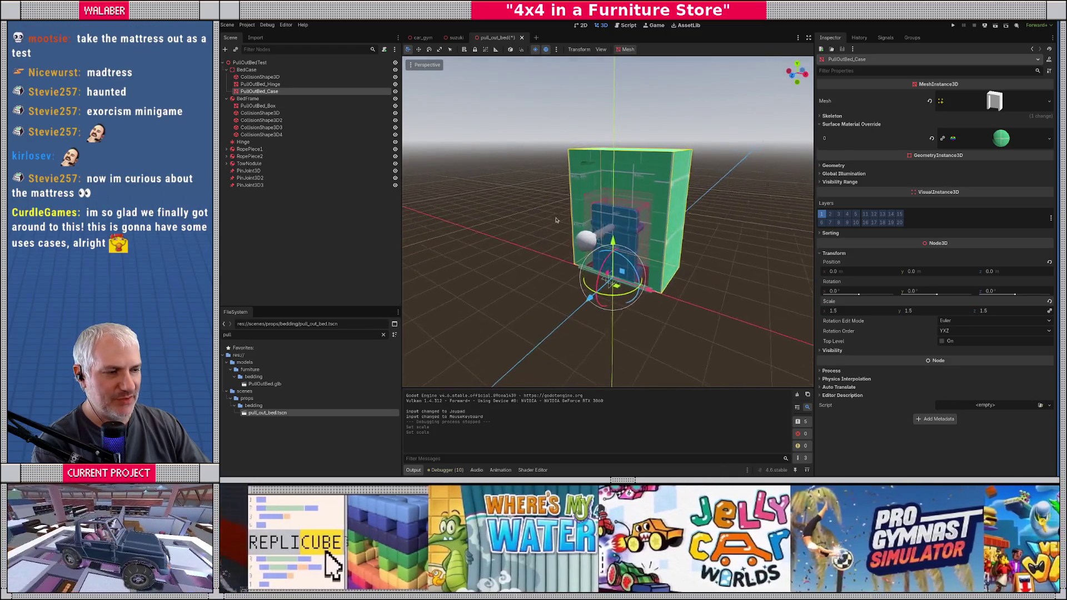
{"action": "scroll", "coordinate": [644, 223], "scroll_direction": "up", "scroll_amount": 4}
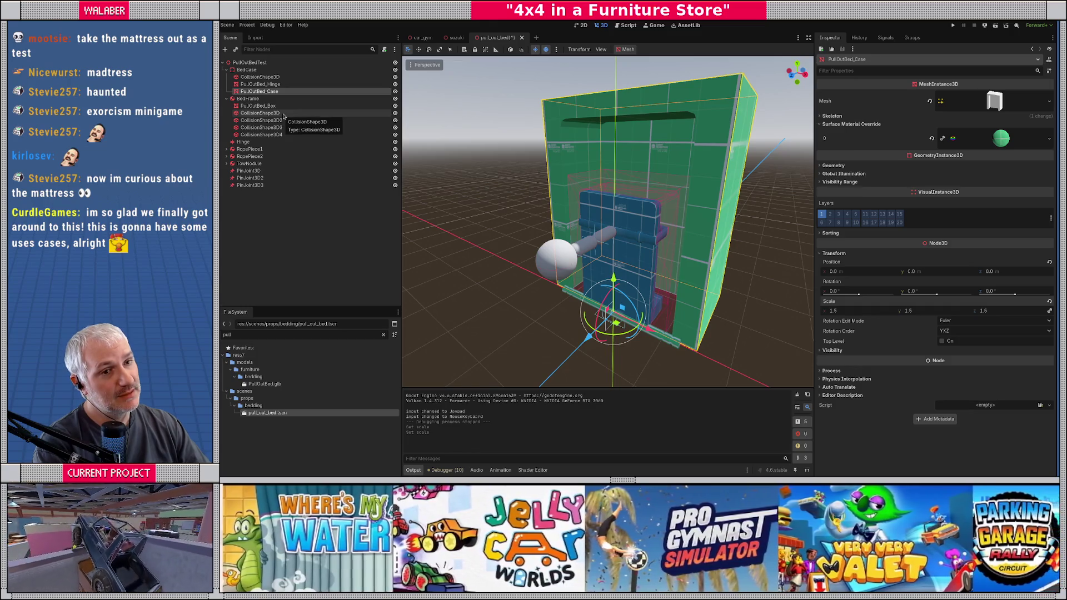
{"action": "left_click", "coordinate": [268, 107]}
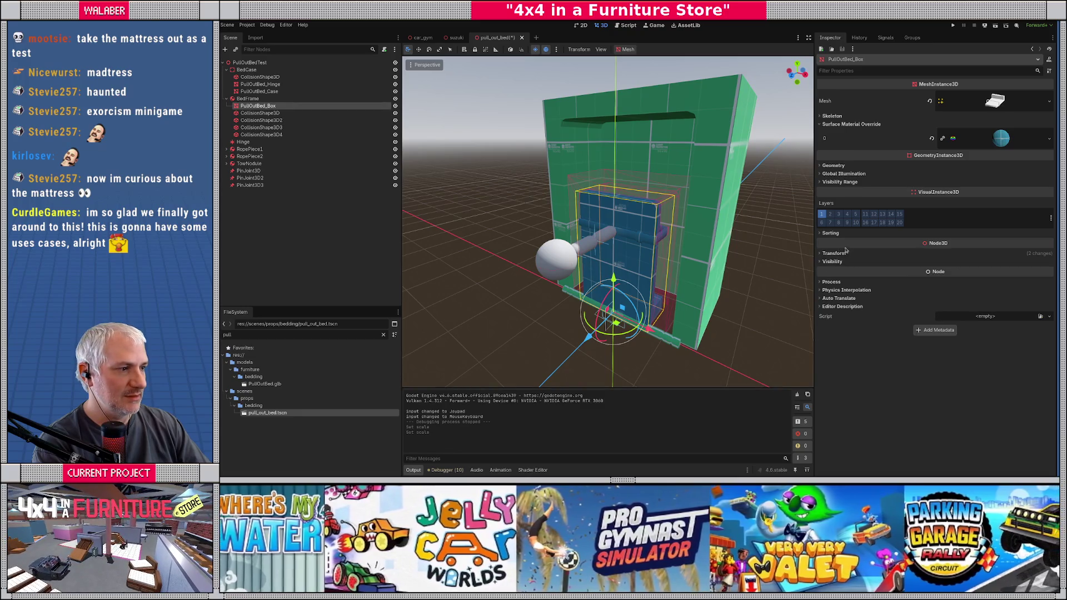
{"action": "left_click", "coordinate": [834, 253]}
{"action": "left_click", "coordinate": [857, 310]}
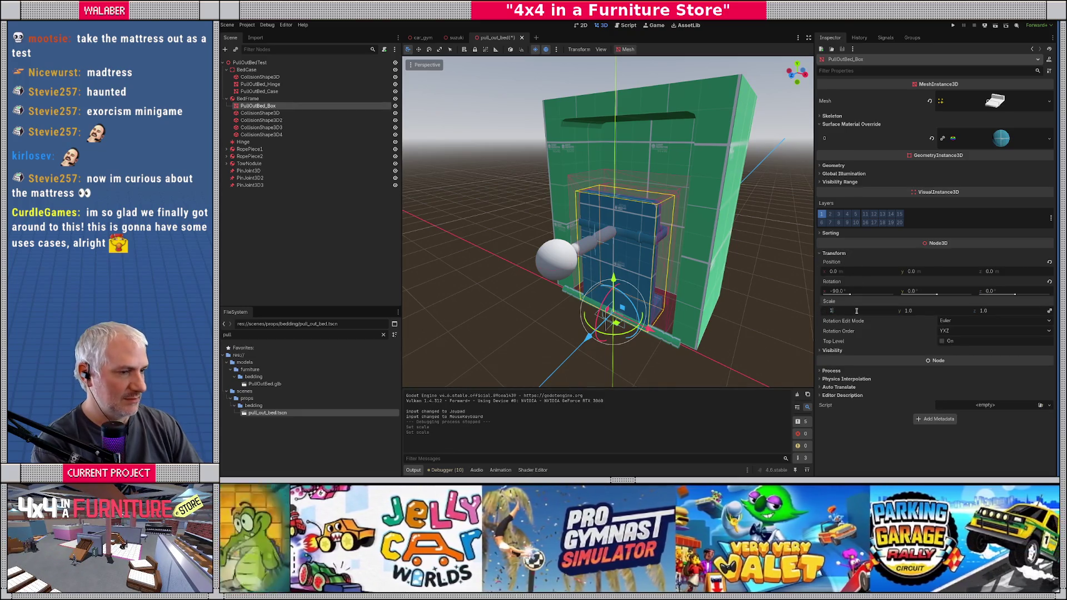
{"action": "type", "text": ".5"}
{"action": "key", "text": "Return"}
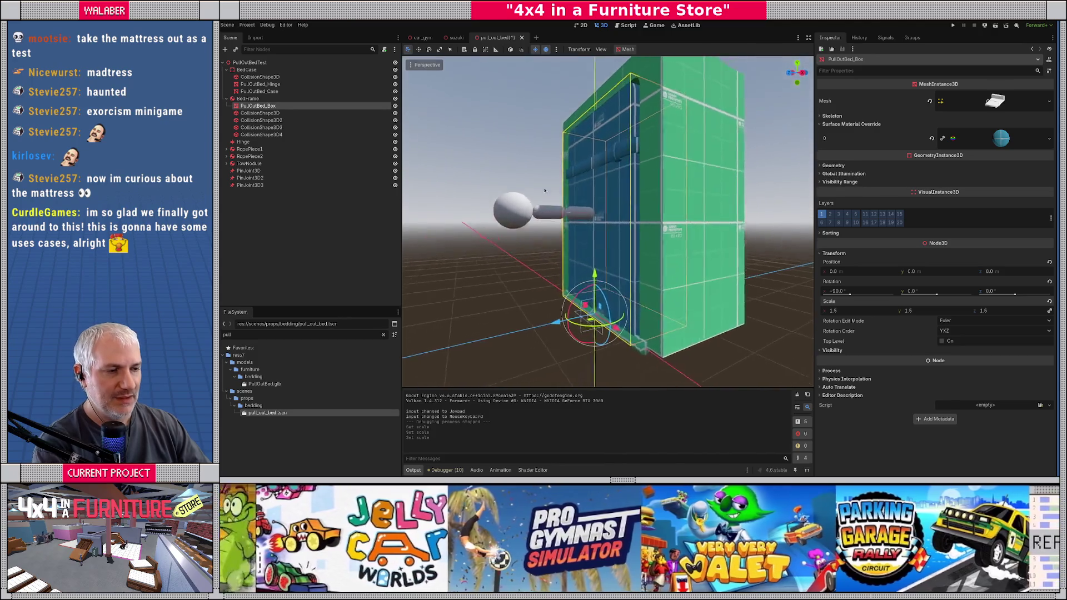
Step: Switch to the Right side view and select the first rope piece
{"action": "scroll", "coordinate": [564, 220], "scroll_direction": "down", "scroll_amount": 3}
{"action": "key", "text": "KP_3"}
{"action": "scroll", "coordinate": [563, 220], "scroll_direction": "up", "scroll_amount": 5}
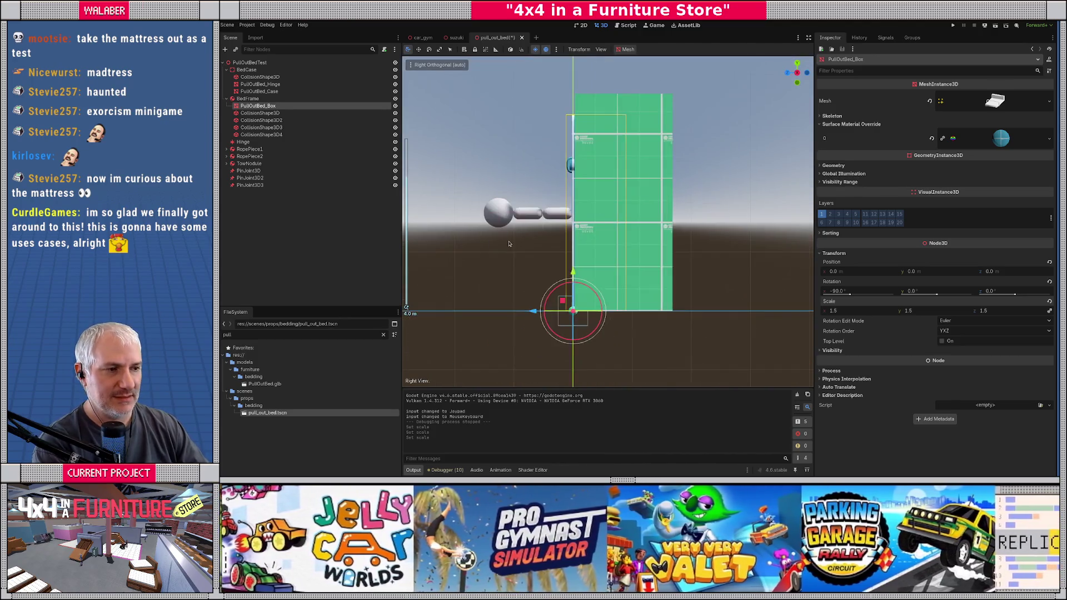
{"action": "left_click", "coordinate": [250, 149]}
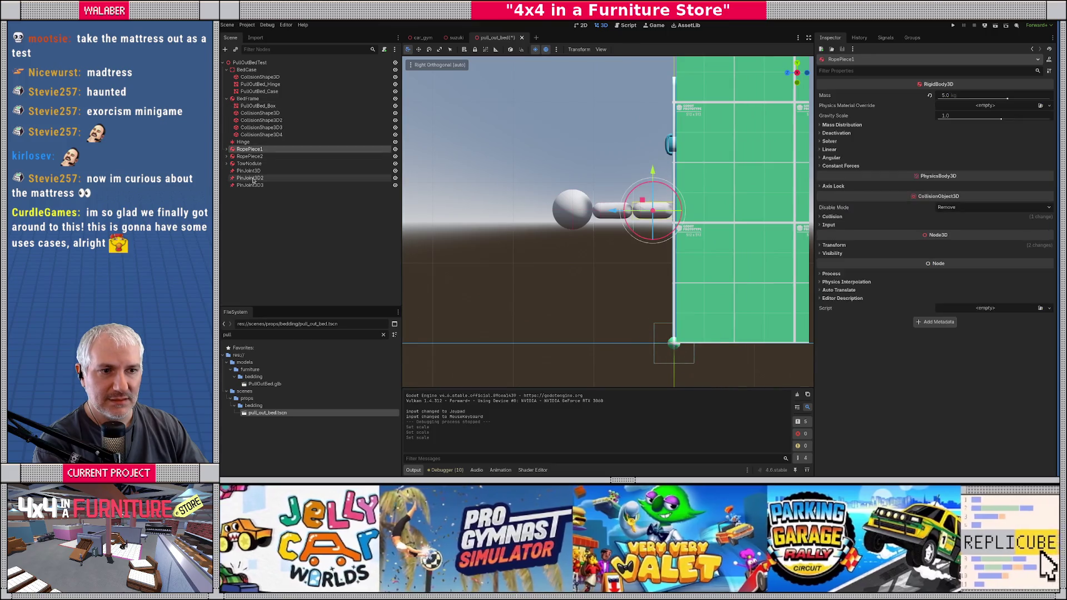
Step: Raise the rope pieces, pin joints and tow ball together
{"action": "left_click", "coordinate": [256, 186], "text": "shift"}
{"action": "mouse_move", "coordinate": [624, 172]}
{"action": "left_mouse_down"}
{"action": "mouse_move", "coordinate": [624, 106]}
{"action": "mouse_move", "coordinate": [579, 189]}
{"action": "mouse_move", "coordinate": [534, 217]}
{"action": "mouse_move", "coordinate": [565, 205]}
{"action": "left_mouse_up"}
{"action": "left_click", "coordinate": [501, 250]}
Step: Set both rope pieces' CapsuleShape3D collision height to 0.75
{"action": "left_click", "coordinate": [226, 156]}
{"action": "left_click", "coordinate": [227, 149]}
{"action": "left_click", "coordinate": [260, 156]}
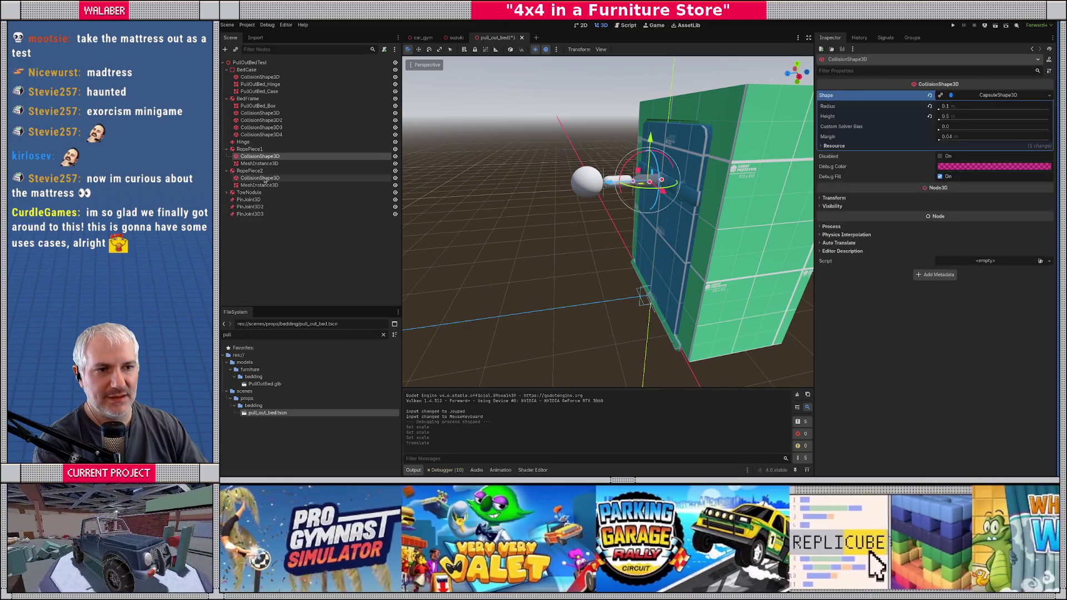
{"action": "left_click", "coordinate": [264, 179], "text": "ctrl"}
{"action": "left_click", "coordinate": [965, 97]}
{"action": "left_click", "coordinate": [975, 117]}
{"action": "key", "text": "Return"}
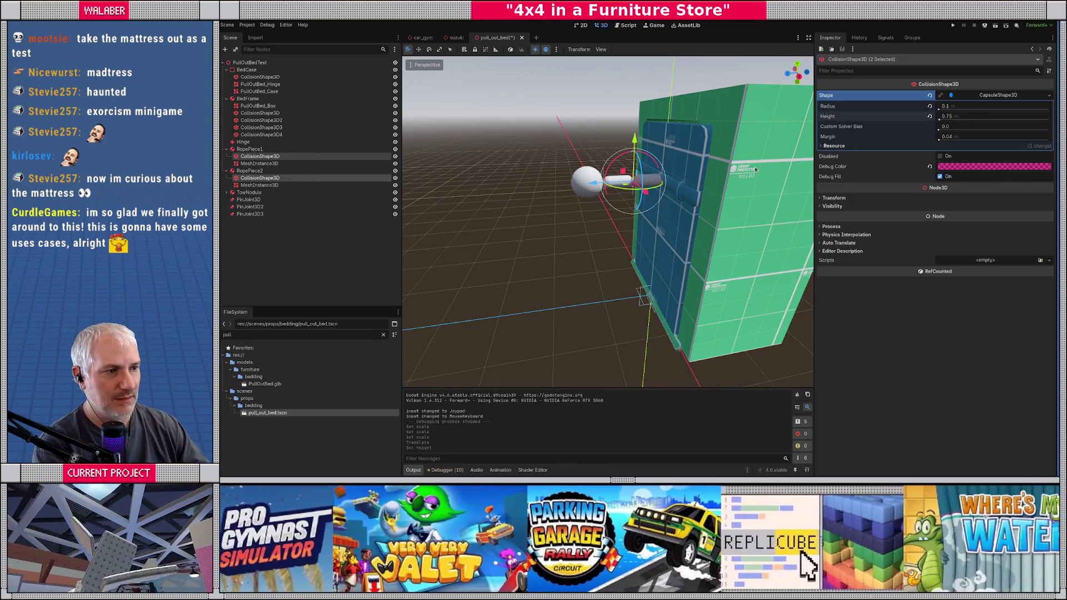
Step: Set both rope pieces' CapsuleMesh height to 0.75
{"action": "left_click", "coordinate": [260, 163]}
{"action": "left_click", "coordinate": [272, 186], "text": "ctrl"}
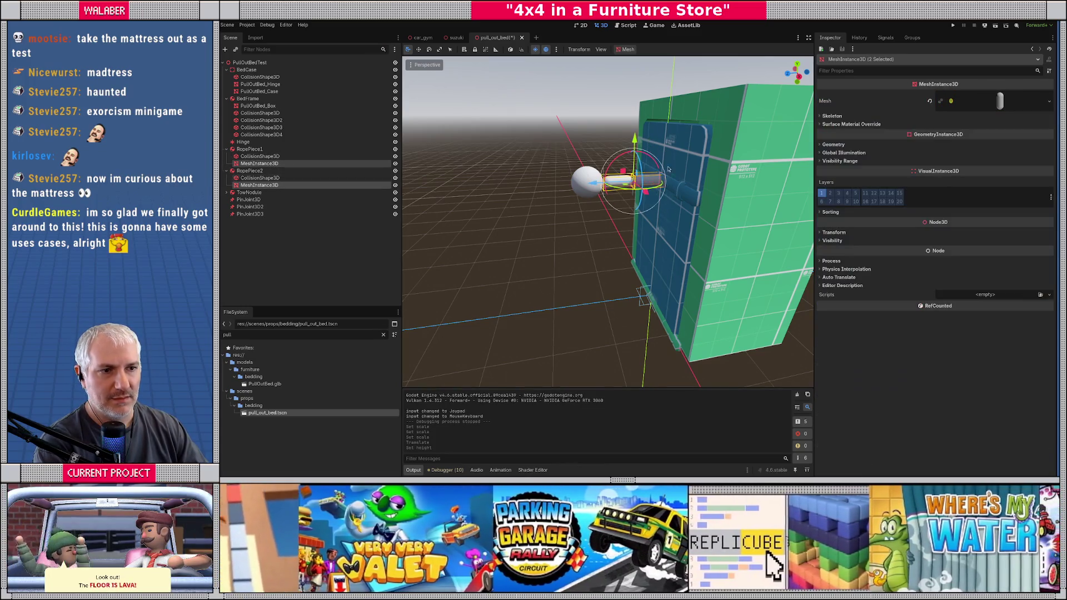
{"action": "left_click", "coordinate": [1008, 102]}
{"action": "left_click", "coordinate": [967, 178]}
{"action": "type", "text": "75"}
{"action": "key", "text": "Return"}
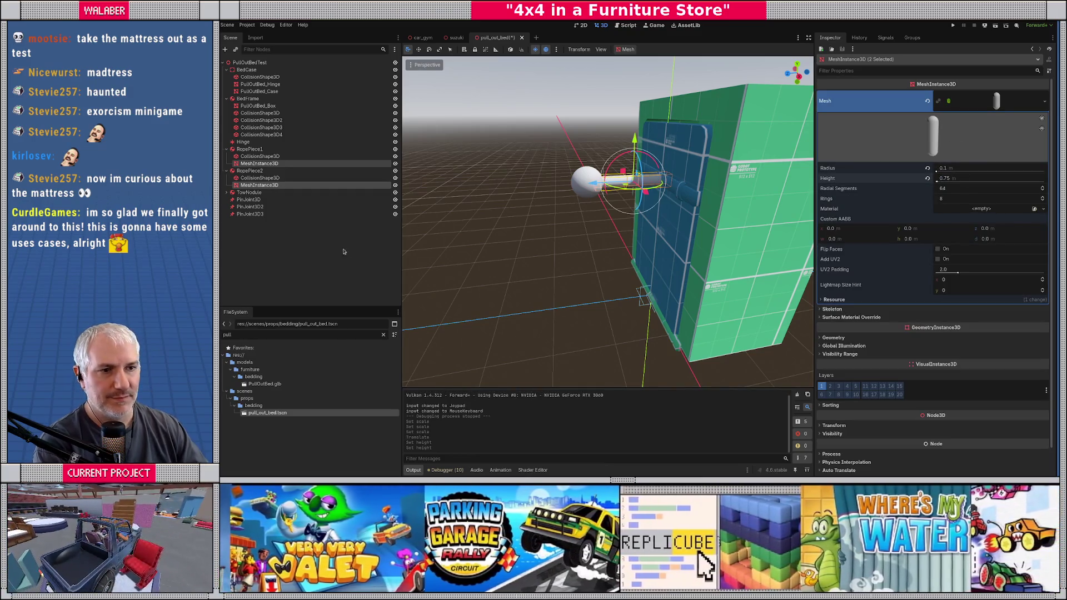
Step: In side view, shift RopePiece1 toward the tow ball
{"action": "left_click", "coordinate": [344, 252]}
{"action": "key", "text": "KP_3"}
{"action": "scroll", "coordinate": [545, 236], "scroll_direction": "up", "scroll_amount": 3}
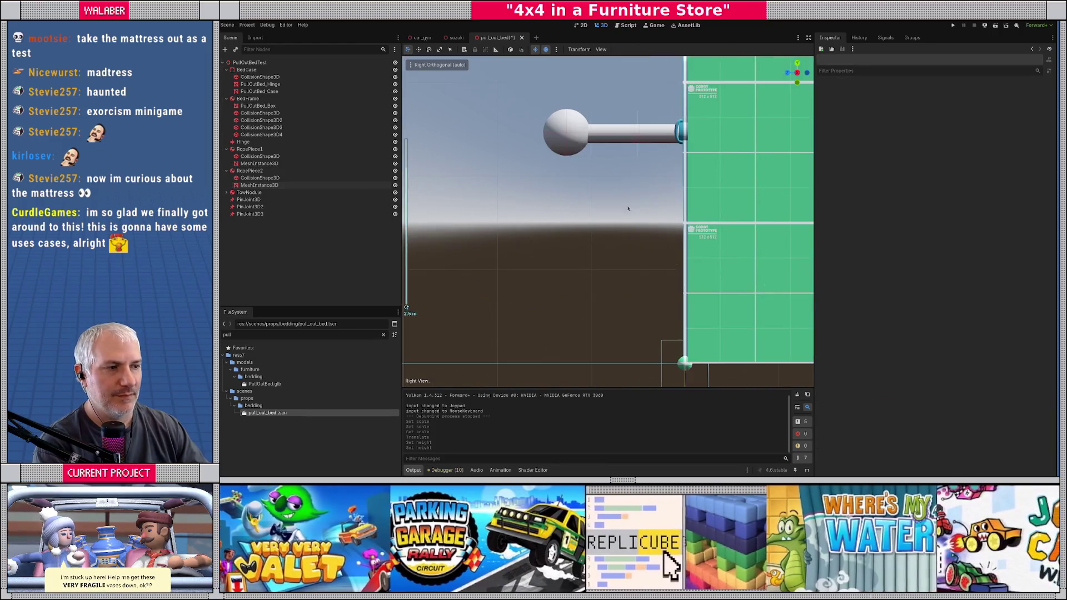
{"action": "left_click", "coordinate": [250, 149]}
{"action": "scroll", "coordinate": [576, 148], "scroll_direction": "up", "scroll_amount": 2}
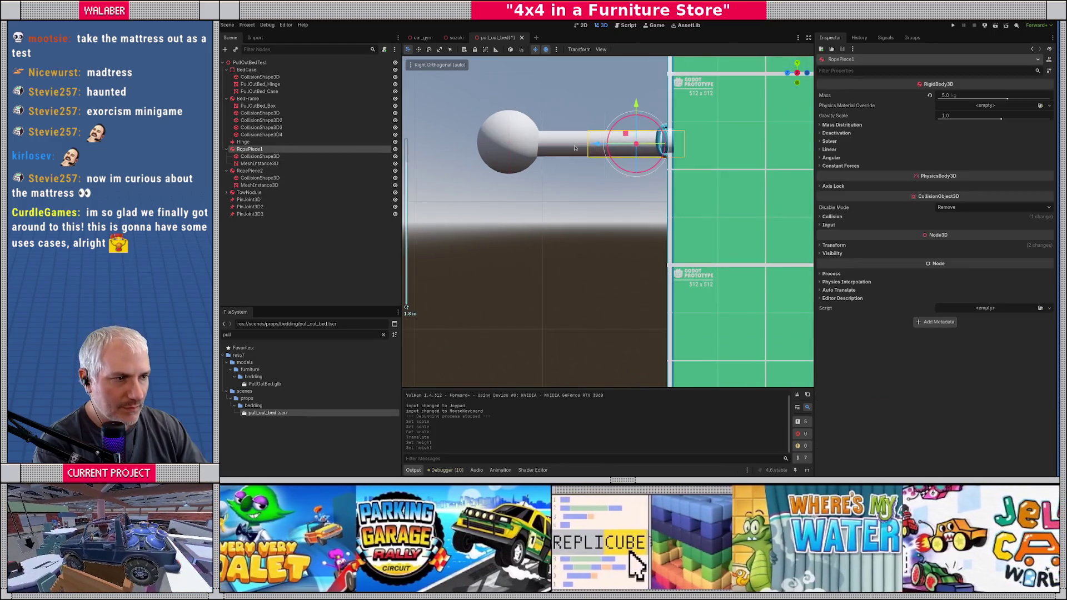
{"action": "mouse_move", "coordinate": [597, 145]}
{"action": "left_mouse_down"}
{"action": "mouse_move", "coordinate": [401, 143]}
{"action": "mouse_move", "coordinate": [413, 144]}
{"action": "left_mouse_up"}
{"action": "left_click", "coordinate": [250, 171]}
Step: Realign the TowNodule and move PinJoint3D2 between the rope pieces
{"action": "left_click", "coordinate": [301, 193]}
{"action": "left_click", "coordinate": [248, 200]}
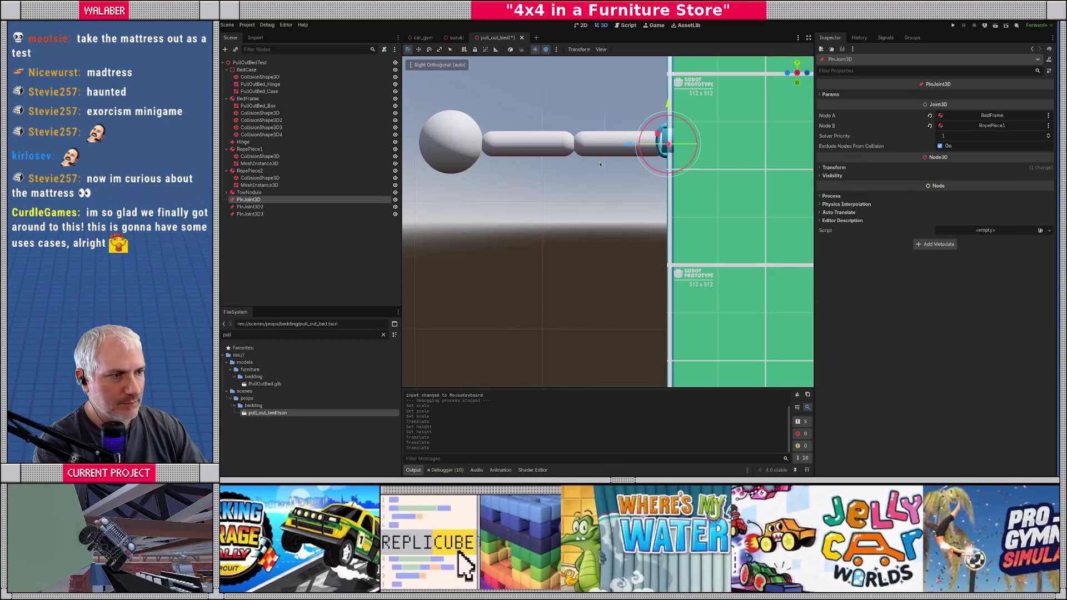
{"action": "left_click", "coordinate": [267, 206]}
{"action": "mouse_move", "coordinate": [567, 147]}
{"action": "left_mouse_down"}
{"action": "mouse_move", "coordinate": [442, 146]}
{"action": "mouse_move", "coordinate": [557, 259]}
{"action": "left_mouse_up"}
{"action": "left_click", "coordinate": [384, 214]}
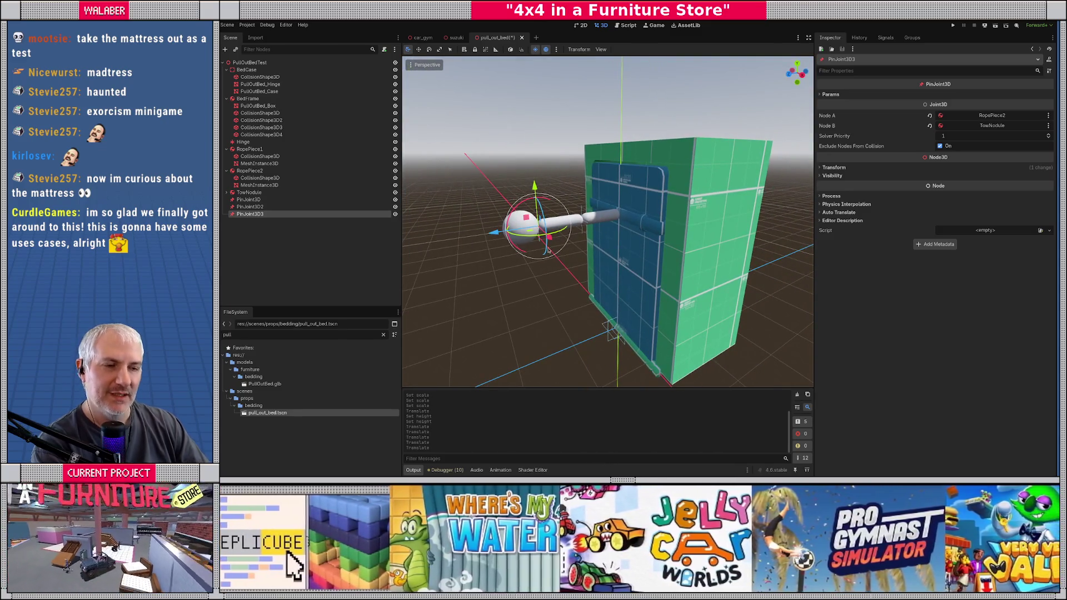
Step: Filter the FileSystem dock to 'mattr' to list the mattress files
{"action": "left_click", "coordinate": [296, 335]}
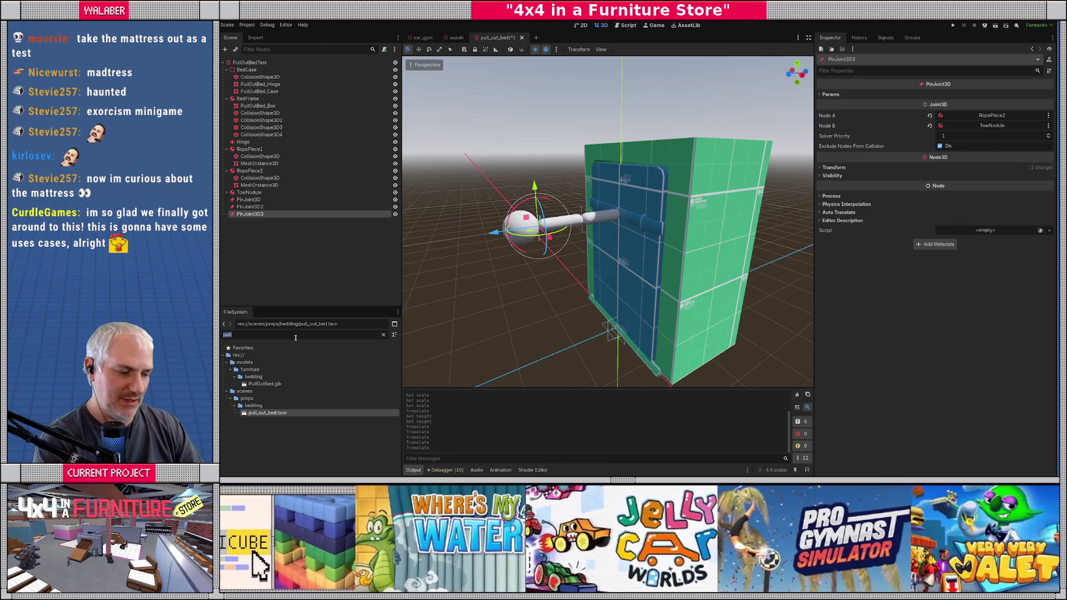
{"action": "type", "text": "matter"}
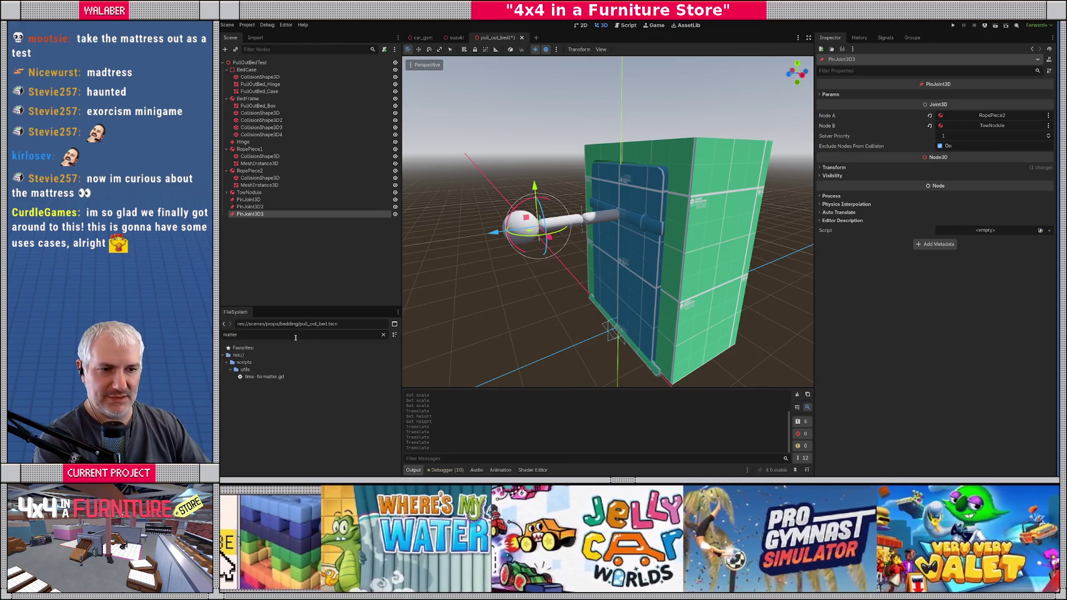
{"action": "key", "text": "BackSpace"}
{"action": "key", "text": "BackSpace"}
{"action": "type", "text": "r"}
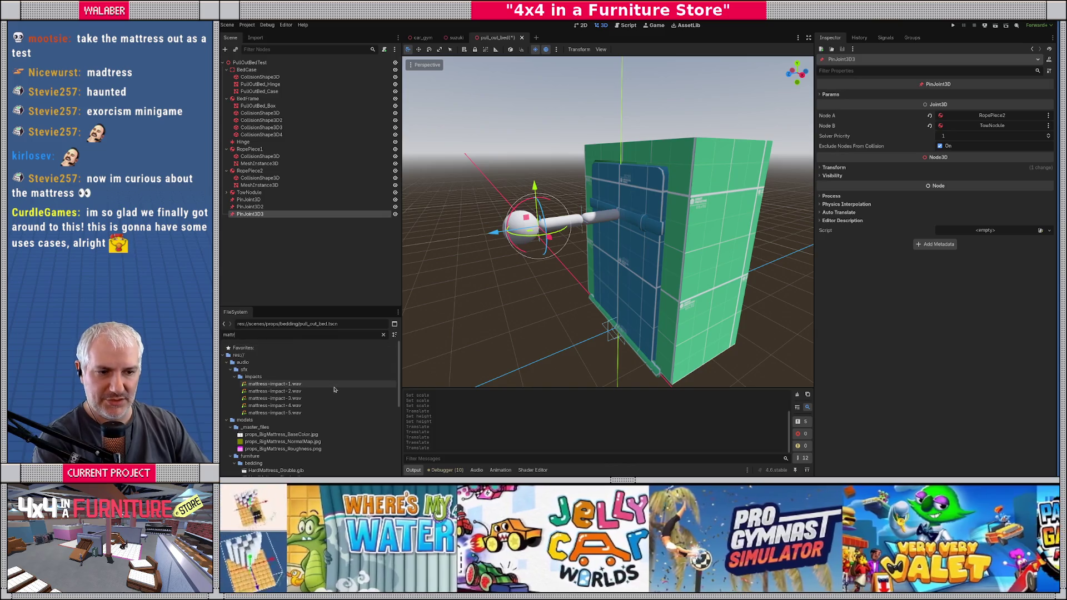
{"action": "scroll", "coordinate": [335, 391], "scroll_direction": "down", "scroll_amount": 3}
{"action": "scroll", "coordinate": [336, 392], "scroll_direction": "down", "scroll_amount": 2}
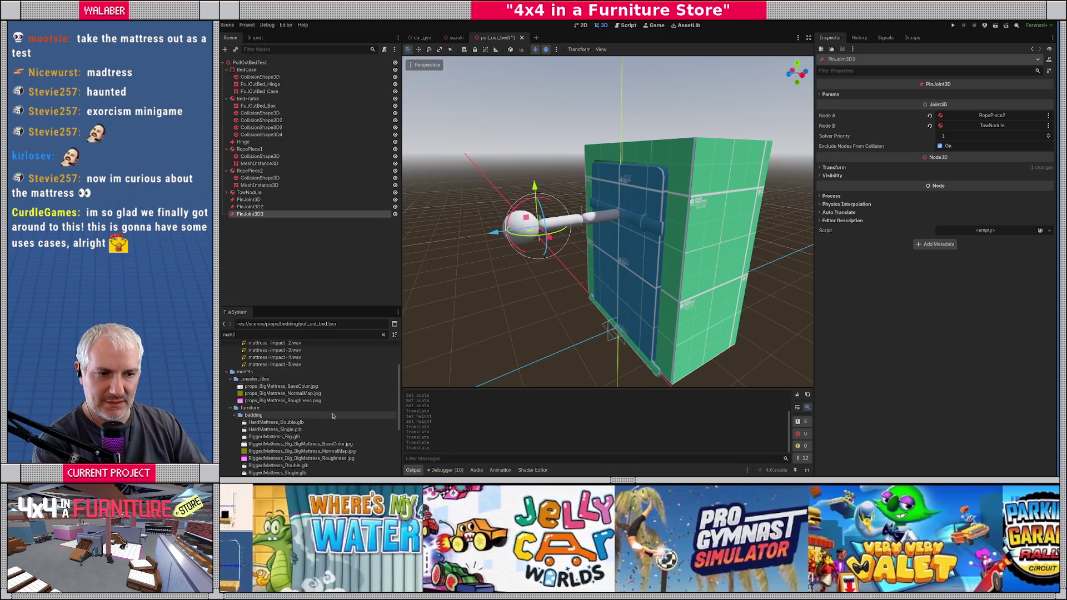
{"action": "scroll", "coordinate": [333, 416], "scroll_direction": "down", "scroll_amount": 2}
Step: Try the double and single RiggedMattress glb models in the scene, then delete both
{"action": "left_click_drag", "start_coordinate": [278, 433], "coordinate": [522, 311]}
{"action": "key", "text": "KP_1"}
{"action": "scroll", "coordinate": [606, 310], "scroll_direction": "down", "scroll_amount": 2}
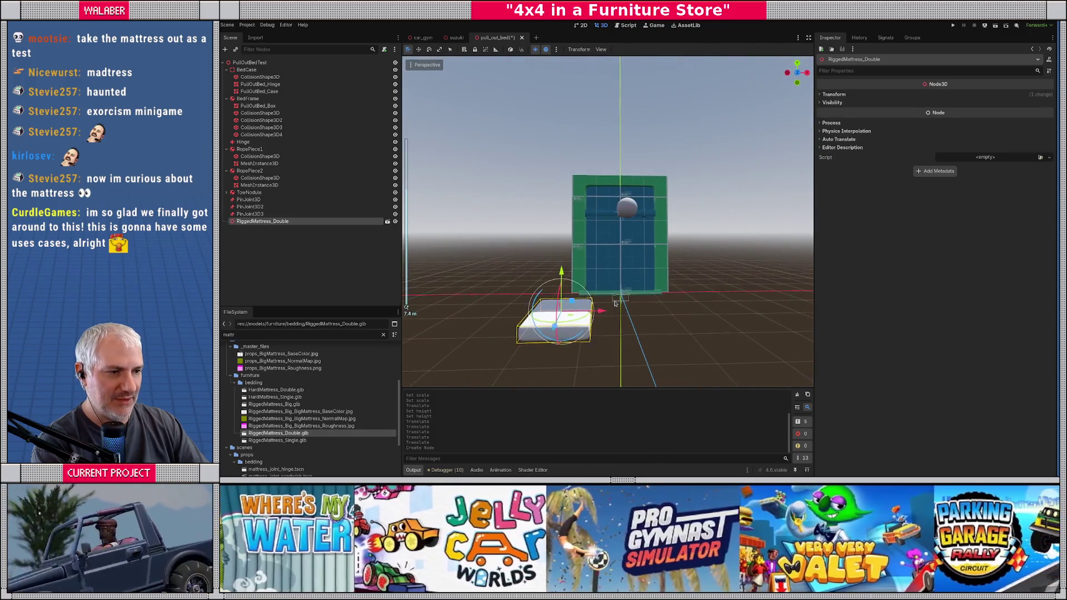
{"action": "left_click_drag", "start_coordinate": [606, 309], "coordinate": [556, 289]}
{"action": "mouse_move", "coordinate": [278, 440]}
{"action": "left_mouse_down"}
{"action": "mouse_move", "coordinate": [585, 325]}
{"action": "mouse_move", "coordinate": [653, 321]}
{"action": "left_mouse_up"}
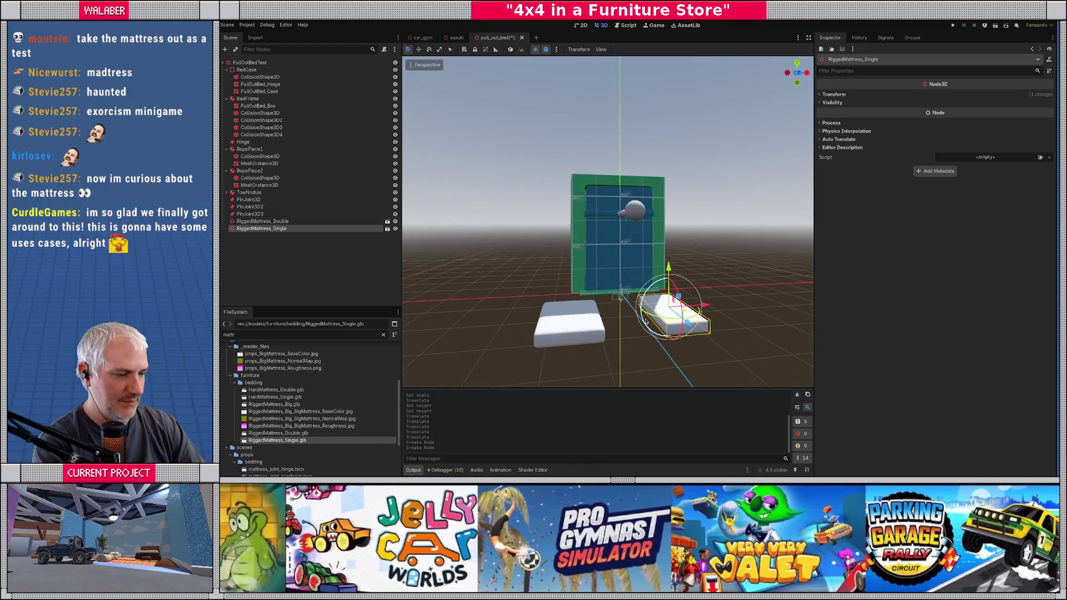
{"action": "key", "text": "Delete"}
{"action": "left_click", "coordinate": [657, 254]}
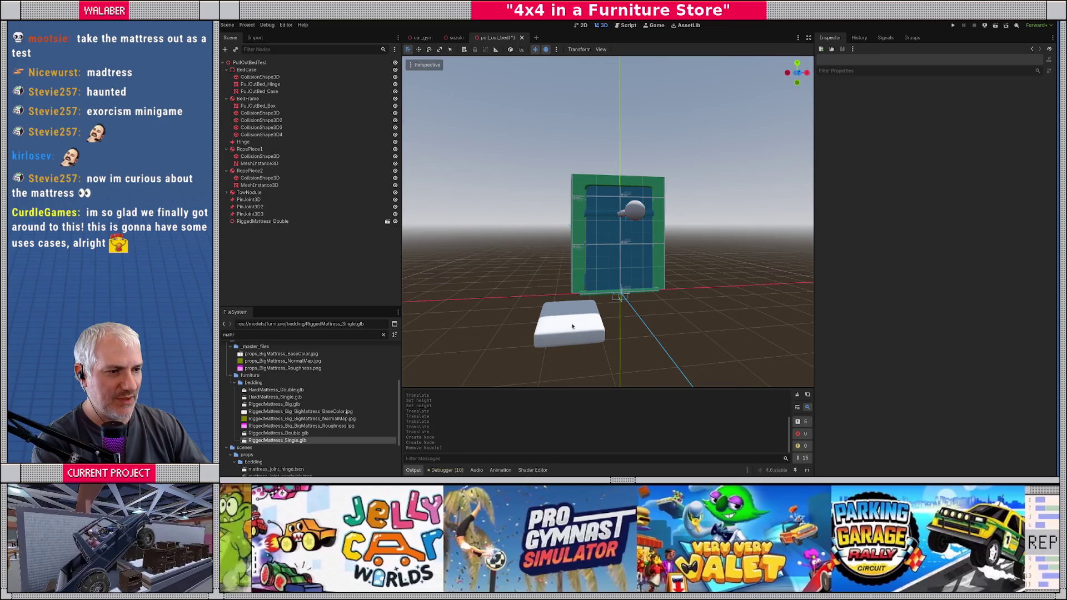
{"action": "left_click", "coordinate": [569, 325]}
{"action": "key", "text": "Delete"}
{"action": "key", "text": "Return"}
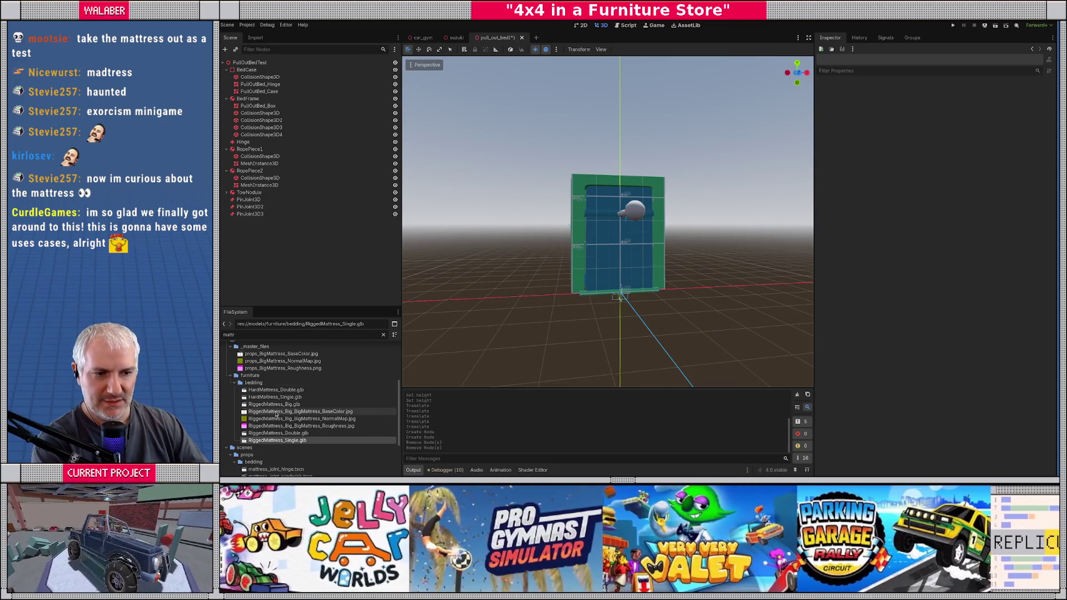
Step: Try rigged_mattress_double.tscn, remove it, and place rigged_mattress_big.tscn instead
{"action": "scroll", "coordinate": [290, 414], "scroll_direction": "down", "scroll_amount": 2}
{"action": "scroll", "coordinate": [295, 437], "scroll_direction": "down", "scroll_amount": 2}
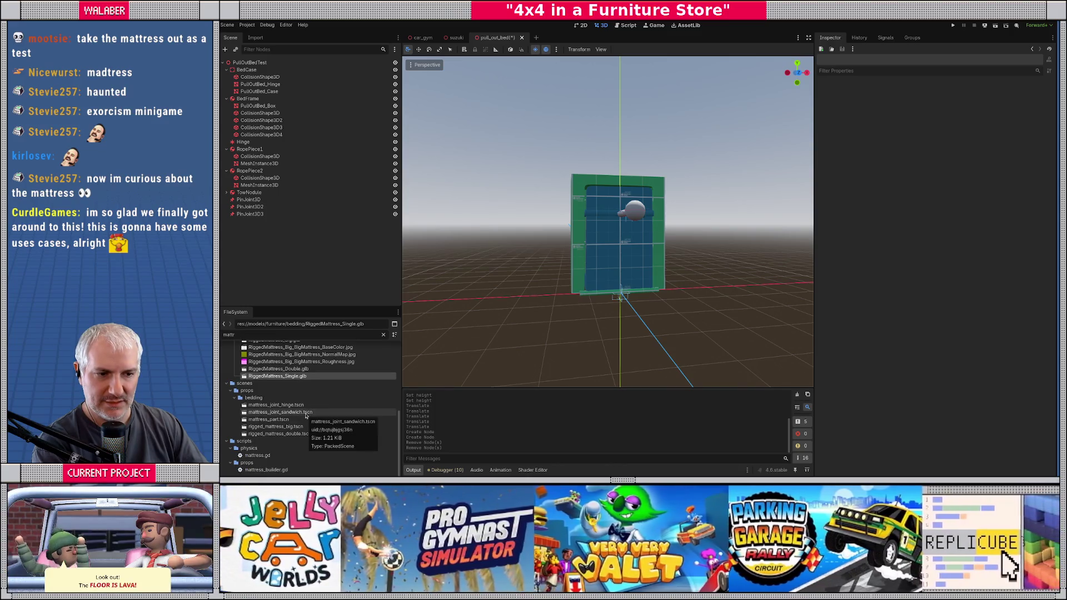
{"action": "left_click_drag", "start_coordinate": [283, 435], "coordinate": [547, 333]}
{"action": "key", "text": "Delete"}
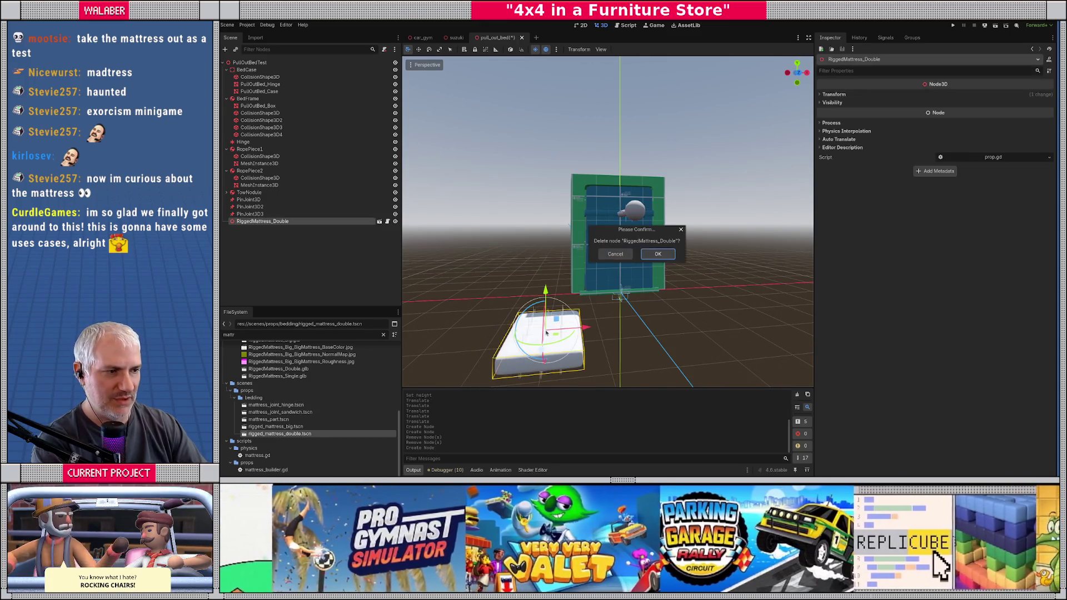
{"action": "key", "text": "Return"}
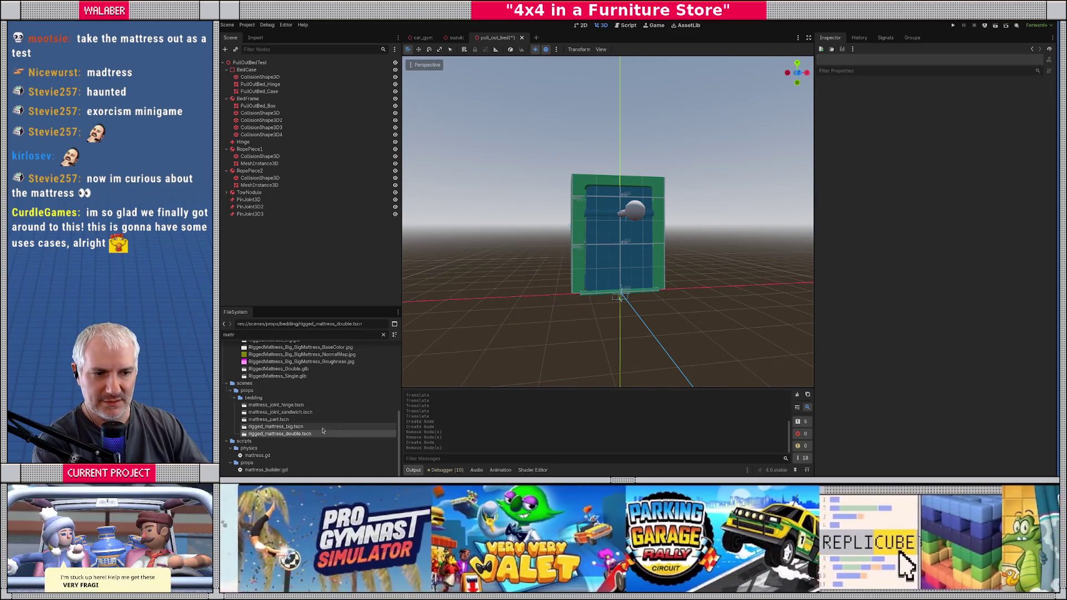
{"action": "mouse_move", "coordinate": [280, 429]}
{"action": "left_mouse_down"}
{"action": "mouse_move", "coordinate": [619, 319]}
{"action": "mouse_move", "coordinate": [609, 300]}
{"action": "left_mouse_up"}
Step: Rotate RiggedMattress_Big upright and toggle the case nodes' visibility to see inside
{"action": "left_click_drag", "start_coordinate": [526, 279], "coordinate": [606, 257]}
{"action": "key", "text": "KP_3"}
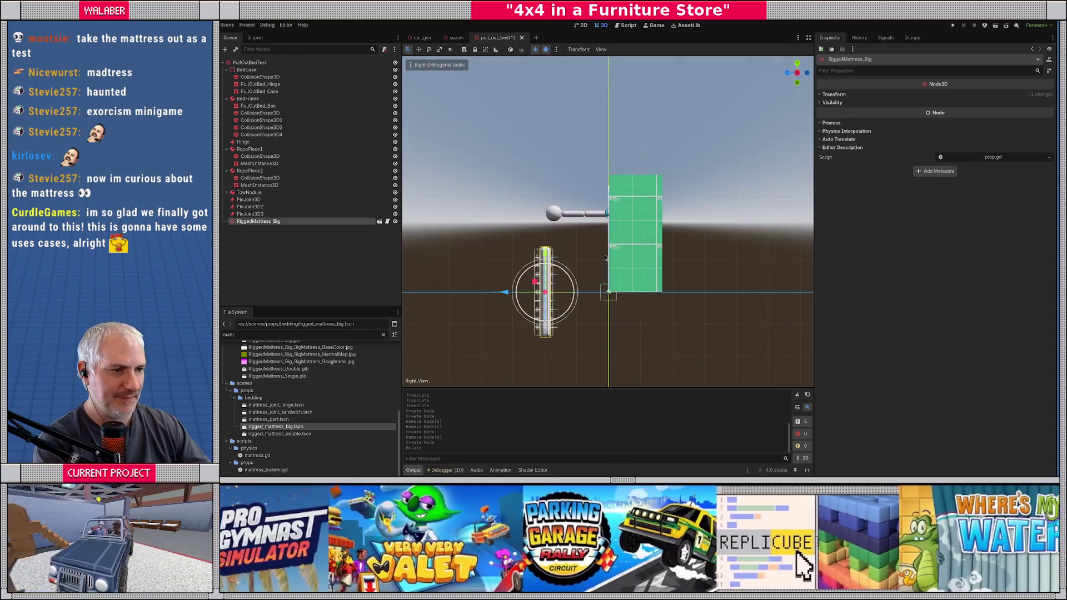
{"action": "scroll", "coordinate": [605, 257], "scroll_direction": "up", "scroll_amount": 2}
{"action": "left_click", "coordinate": [396, 77]}
{"action": "left_click", "coordinate": [395, 84]}
{"action": "left_click", "coordinate": [395, 91]}
{"action": "left_click", "coordinate": [395, 84]}
{"action": "left_click", "coordinate": [395, 77]}
Step: Lift the mattress into the bed frame and centre it from the Top view
{"action": "mouse_move", "coordinate": [512, 308]}
{"action": "left_mouse_down"}
{"action": "mouse_move", "coordinate": [568, 242]}
{"action": "mouse_move", "coordinate": [616, 227]}
{"action": "left_mouse_up"}
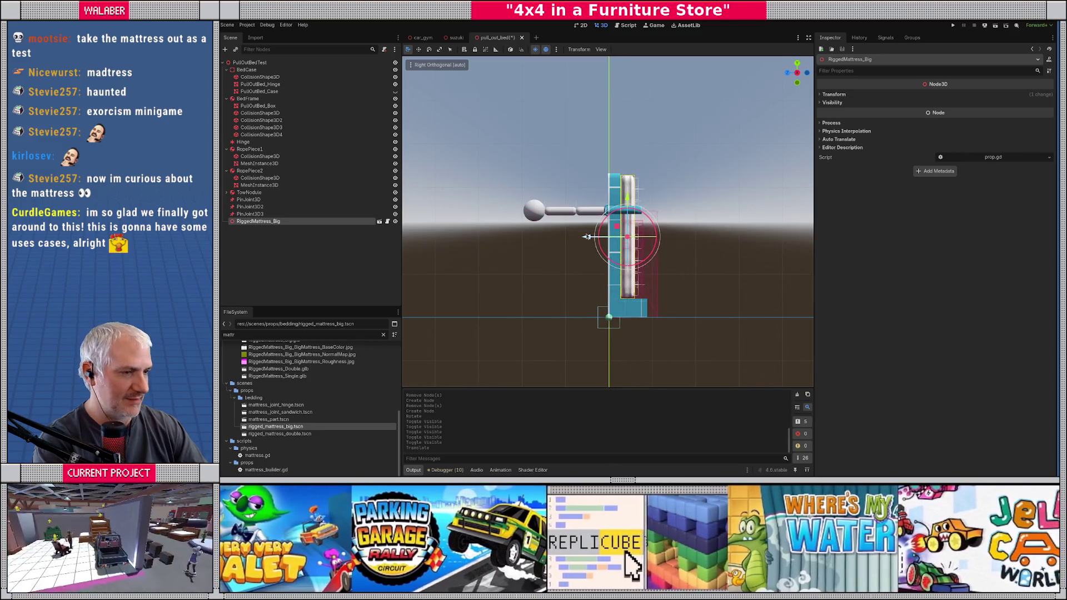
{"action": "key", "text": "KP_7"}
{"action": "scroll", "coordinate": [616, 217], "scroll_direction": "up", "scroll_amount": 5}
{"action": "mouse_move", "coordinate": [642, 157]}
{"action": "left_mouse_down"}
{"action": "mouse_move", "coordinate": [711, 156]}
{"action": "mouse_move", "coordinate": [547, 149]}
{"action": "mouse_move", "coordinate": [527, 223]}
{"action": "mouse_move", "coordinate": [479, 218]}
{"action": "left_mouse_up"}
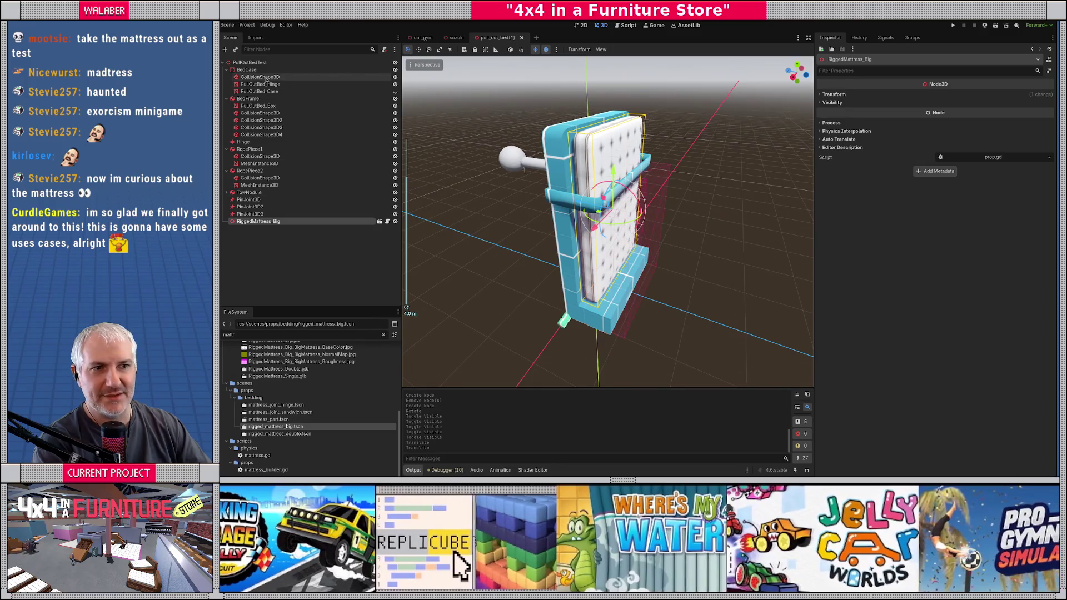
{"action": "left_click", "coordinate": [260, 77]}
{"action": "left_click", "coordinate": [836, 148]}
Step: Edit the case collision shape's scale, hide BedCase, and select BedFrame's first collision shape
{"action": "left_click", "coordinate": [855, 205]}
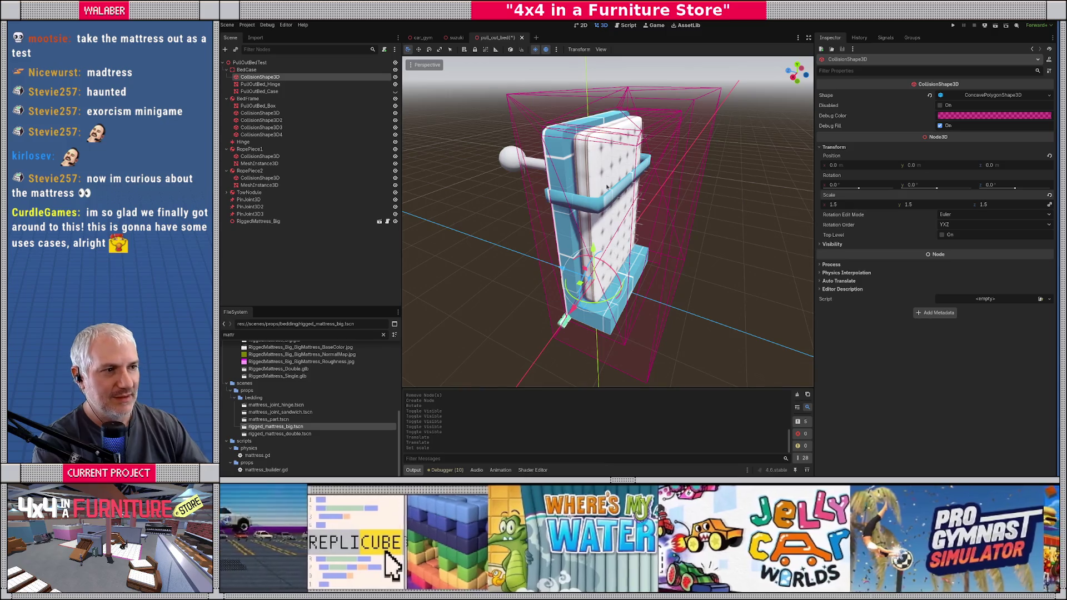
{"action": "left_click", "coordinate": [395, 91]}
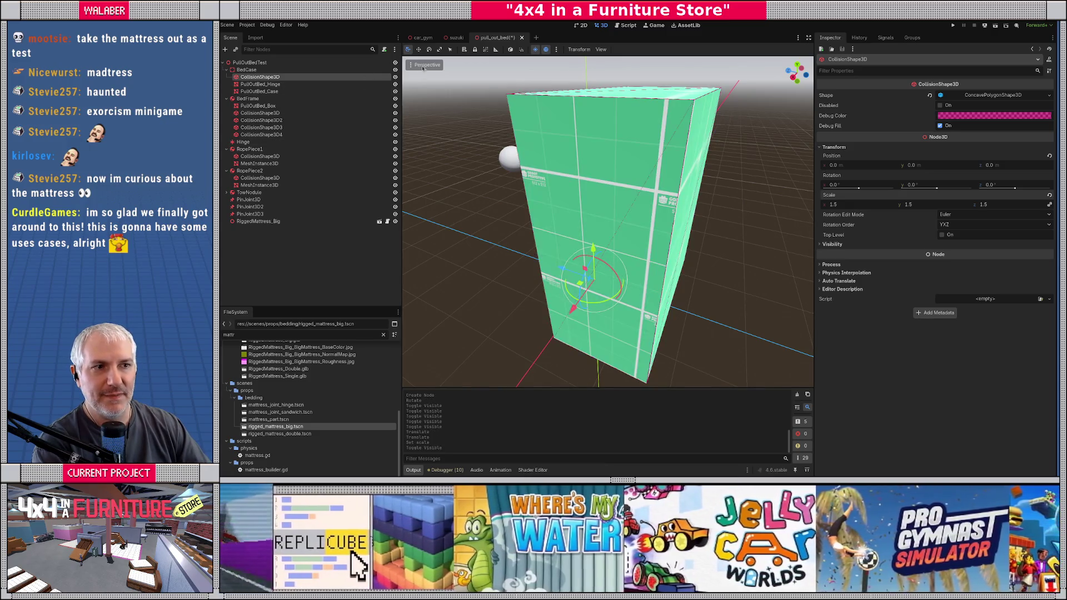
{"action": "left_click", "coordinate": [396, 69]}
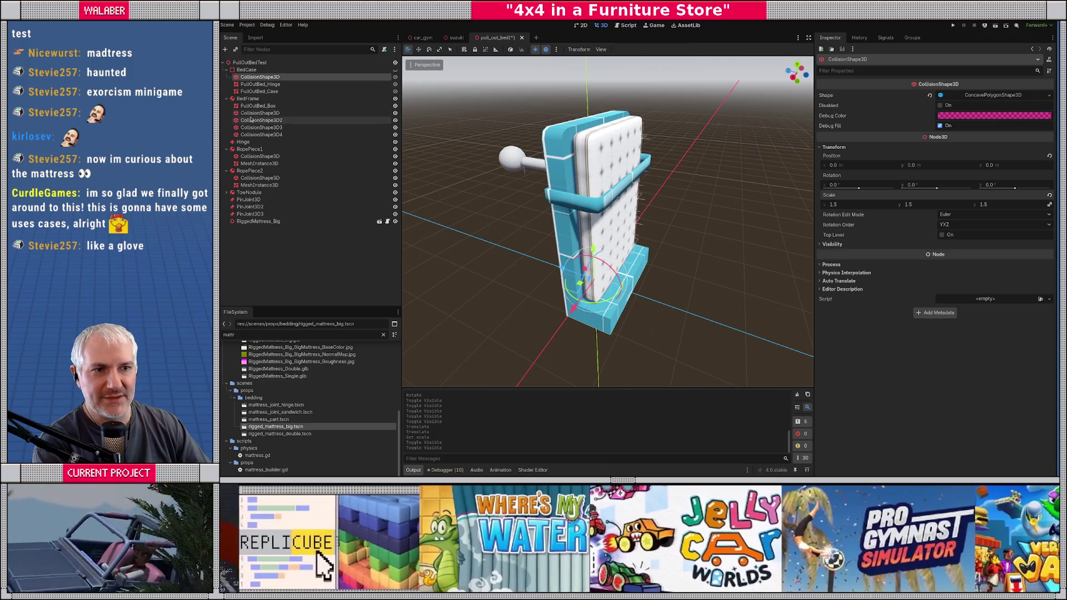
{"action": "left_click", "coordinate": [253, 113]}
Step: Drag the collision box taller, deeper along Z, and wider to about 2.018 on X
{"action": "key", "text": "KP_3"}
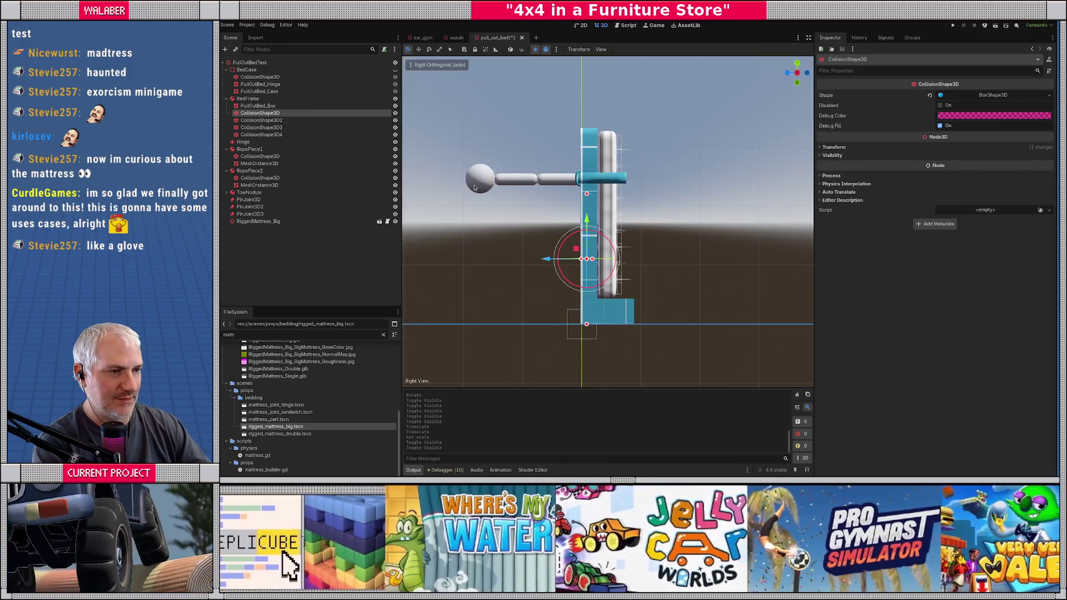
{"action": "left_click_drag", "start_coordinate": [587, 194], "coordinate": [588, 131]}
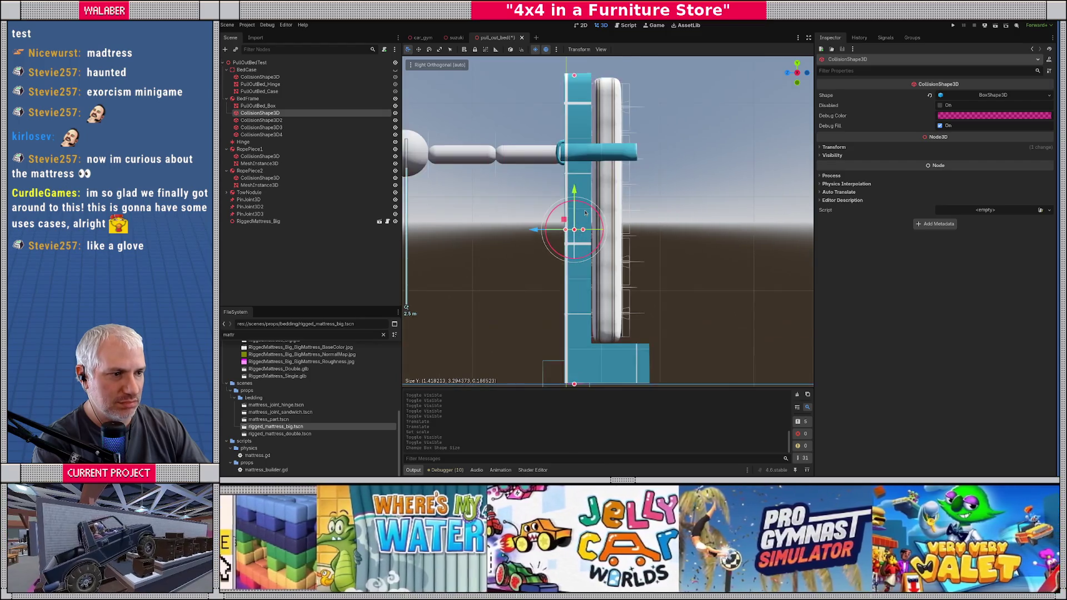
{"action": "scroll", "coordinate": [578, 246], "scroll_direction": "up", "scroll_amount": 10}
{"action": "left_click_drag", "start_coordinate": [563, 238], "coordinate": [578, 237]}
{"action": "key", "text": "KP_1"}
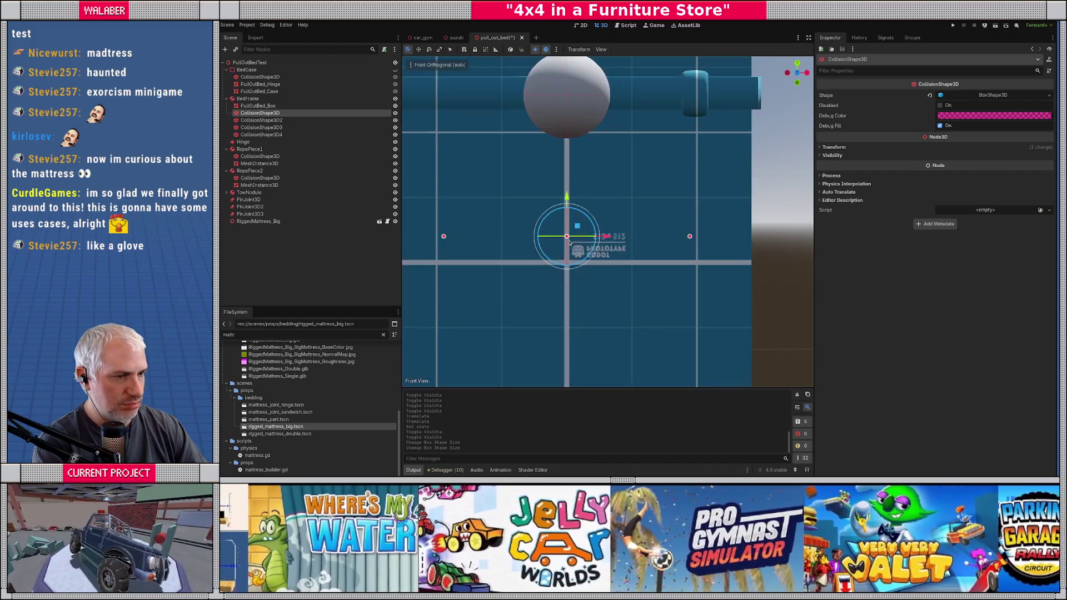
{"action": "scroll", "coordinate": [638, 230], "scroll_direction": "down", "scroll_amount": 10}
{"action": "left_click_drag", "start_coordinate": [650, 228], "coordinate": [655, 228]}
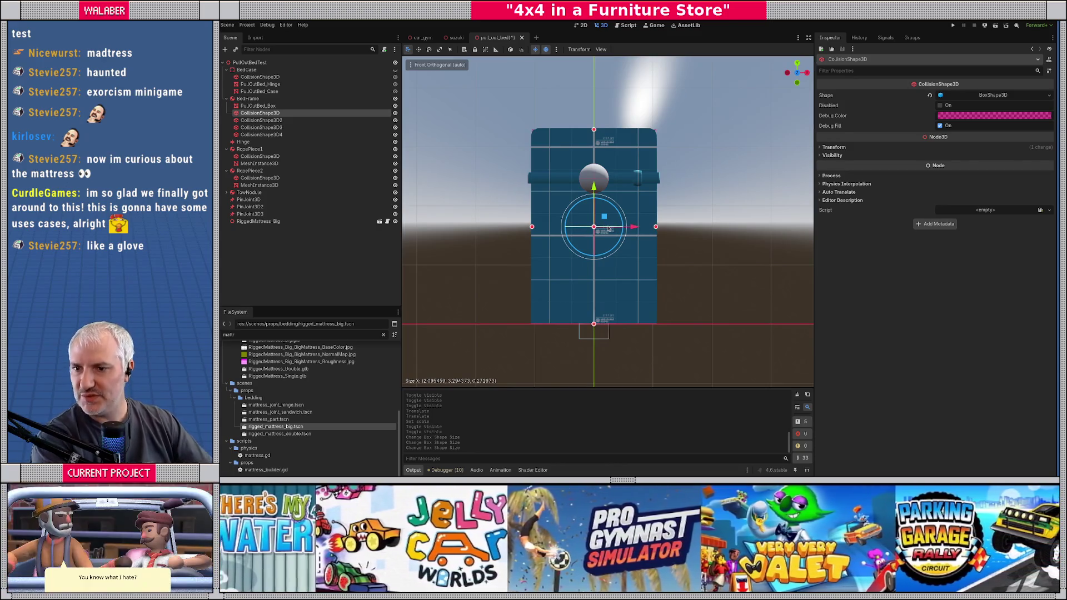
Step: Move CollisionShape3D2 across the frame and up to the rail height
{"action": "left_click", "coordinate": [261, 120]}
{"action": "key", "text": "KP_7"}
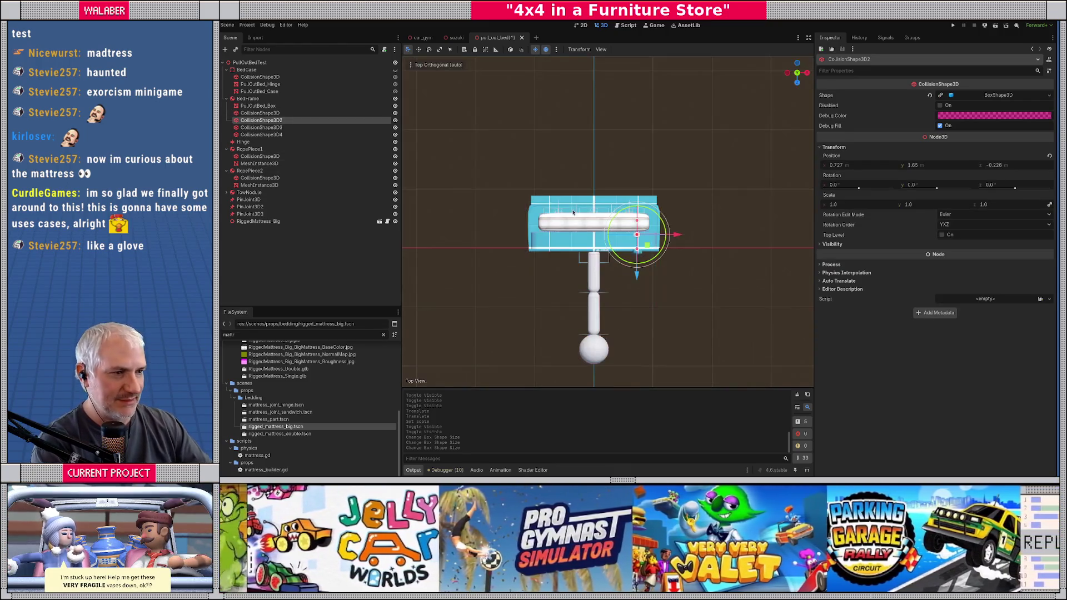
{"action": "scroll", "coordinate": [611, 278], "scroll_direction": "up", "scroll_amount": 5}
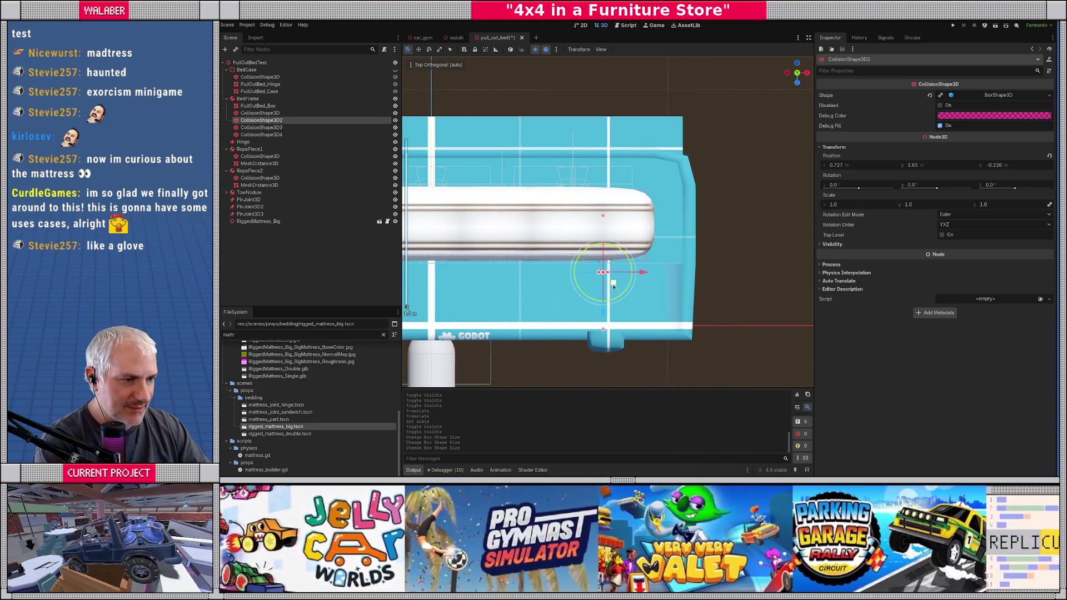
{"action": "left_click_drag", "start_coordinate": [613, 287], "coordinate": [690, 221]}
{"action": "key", "text": "KP_3"}
{"action": "mouse_move", "coordinate": [618, 199]}
{"action": "left_mouse_down"}
{"action": "mouse_move", "coordinate": [619, 100]}
{"action": "mouse_move", "coordinate": [619, 191]}
{"action": "mouse_move", "coordinate": [619, 129]}
{"action": "left_mouse_up"}
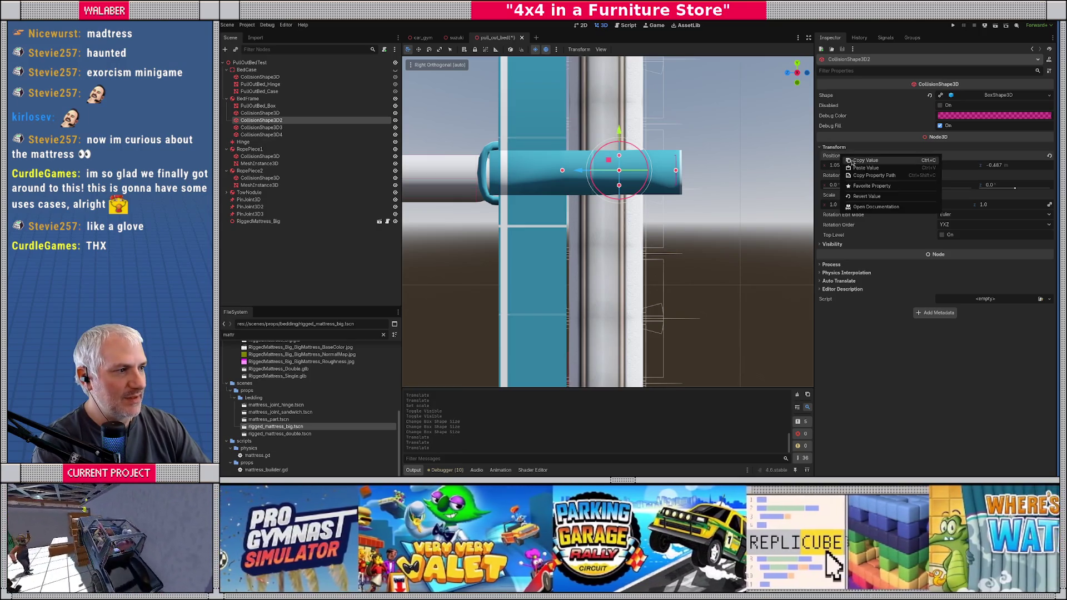
Step: Paste the position -1.052, 2.487, -0.487 into CollisionShape3D3
{"action": "key", "text": "Down"}
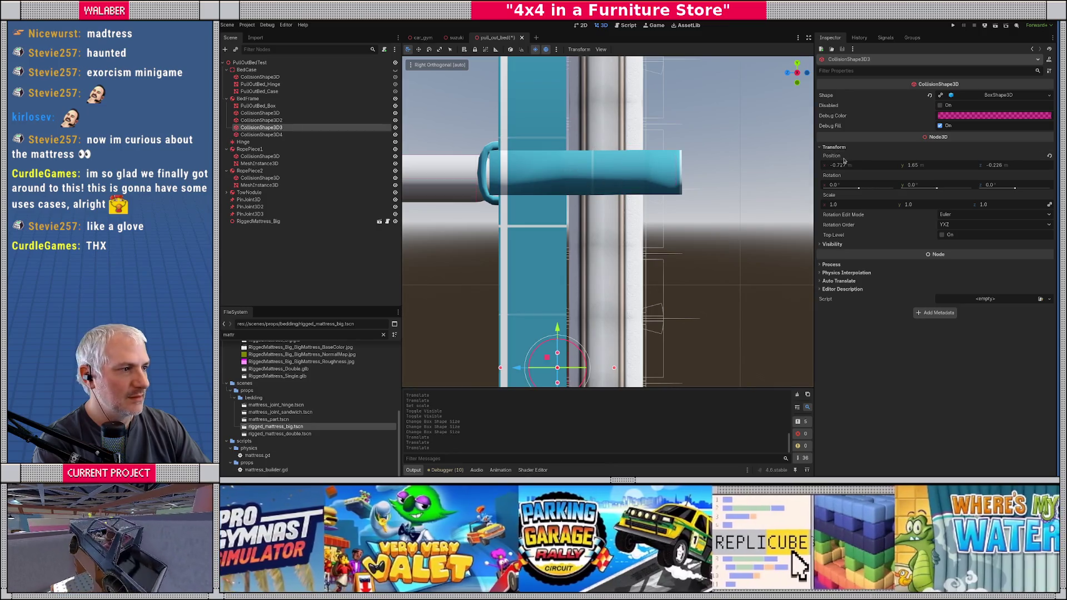
{"action": "right_click", "coordinate": [844, 161]}
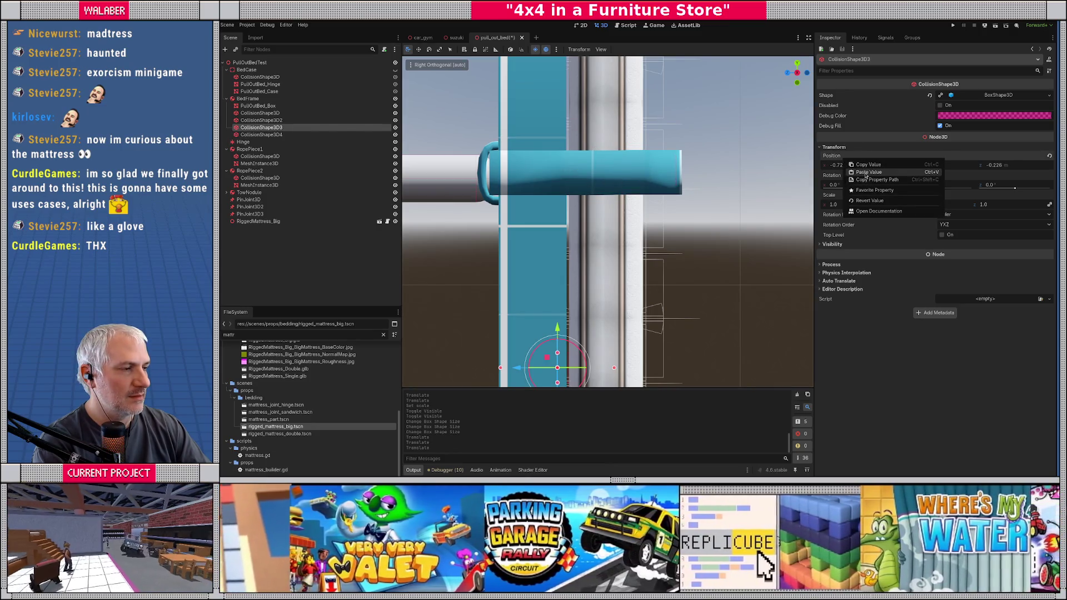
{"action": "left_click", "coordinate": [865, 173]}
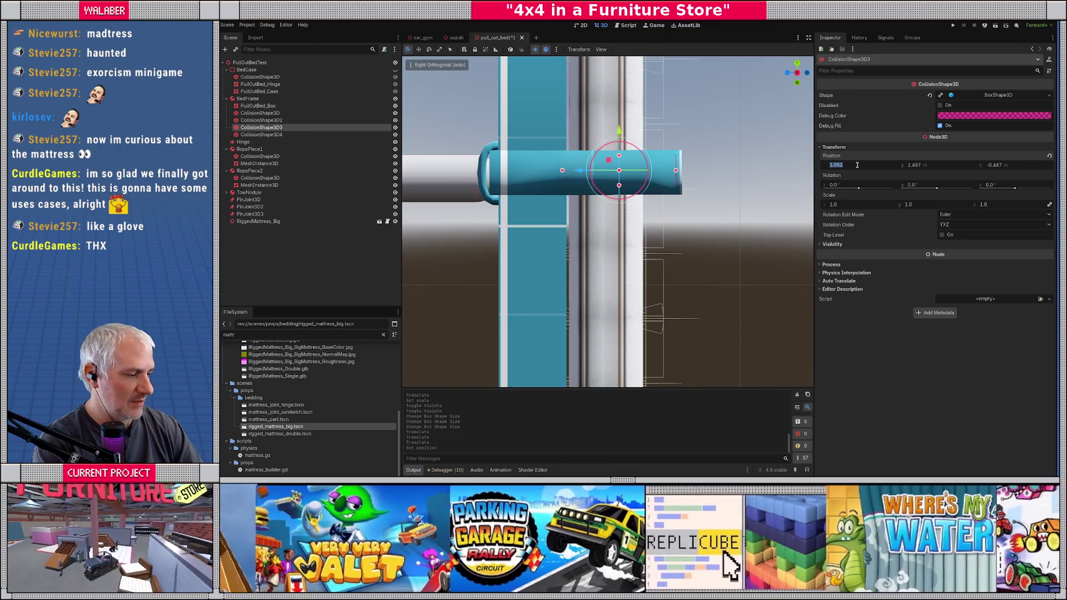
{"action": "left_click_drag", "start_coordinate": [701, 243], "coordinate": [501, 220]}
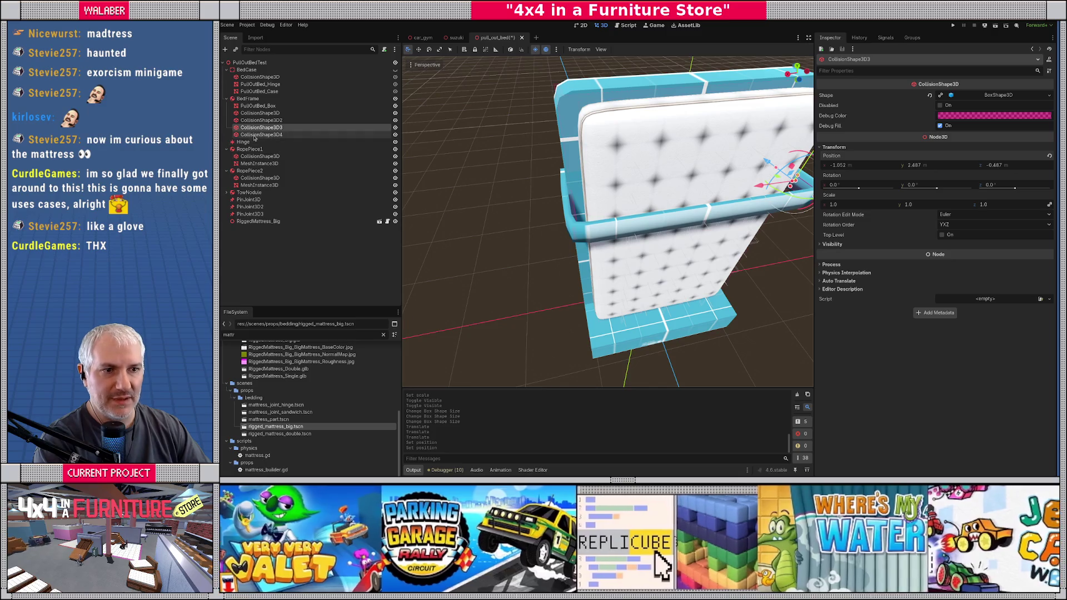
Step: Raise CollisionShape3D4 to y 2.487 on the rail and nudge it to z -0.733
{"action": "left_click", "coordinate": [266, 134]}
{"action": "key", "text": "KP_3"}
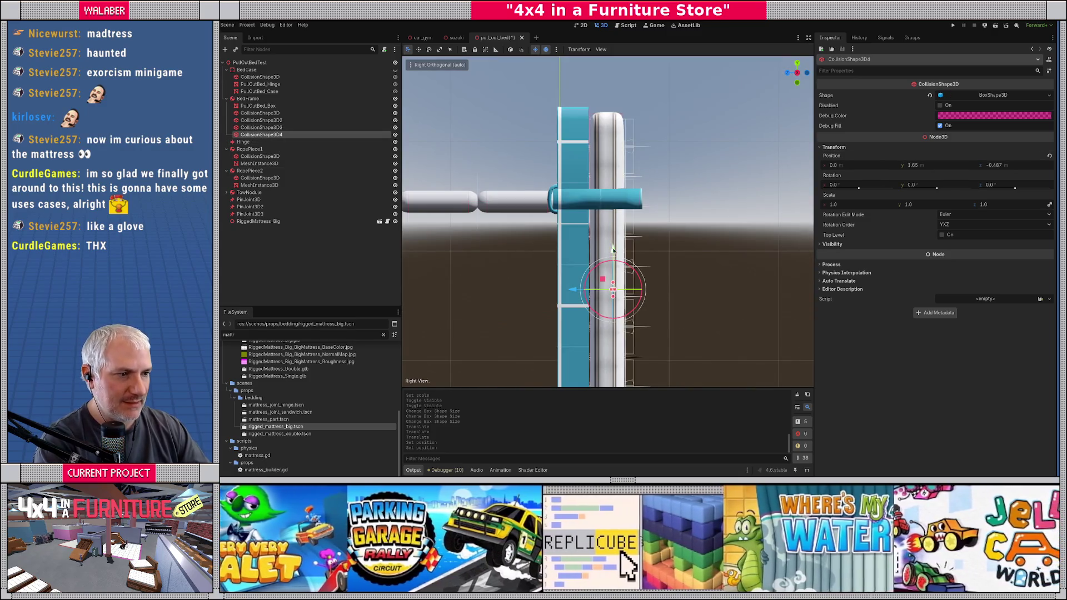
{"action": "mouse_move", "coordinate": [606, 281]}
{"action": "left_mouse_down"}
{"action": "mouse_move", "coordinate": [626, 233]}
{"action": "mouse_move", "coordinate": [626, 192]}
{"action": "mouse_move", "coordinate": [606, 213]}
{"action": "mouse_move", "coordinate": [629, 213]}
{"action": "mouse_move", "coordinate": [621, 210]}
{"action": "left_mouse_up"}
{"action": "scroll", "coordinate": [612, 205], "scroll_direction": "up", "scroll_amount": 5}
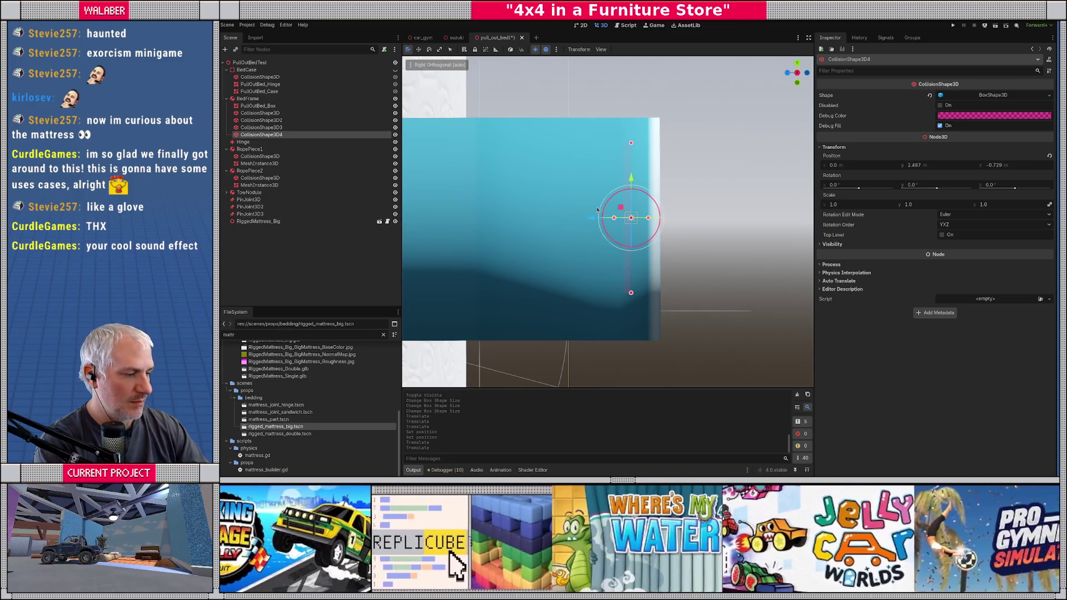
{"action": "key", "text": "KP_7"}
{"action": "scroll", "coordinate": [606, 247], "scroll_direction": "down", "scroll_amount": 5}
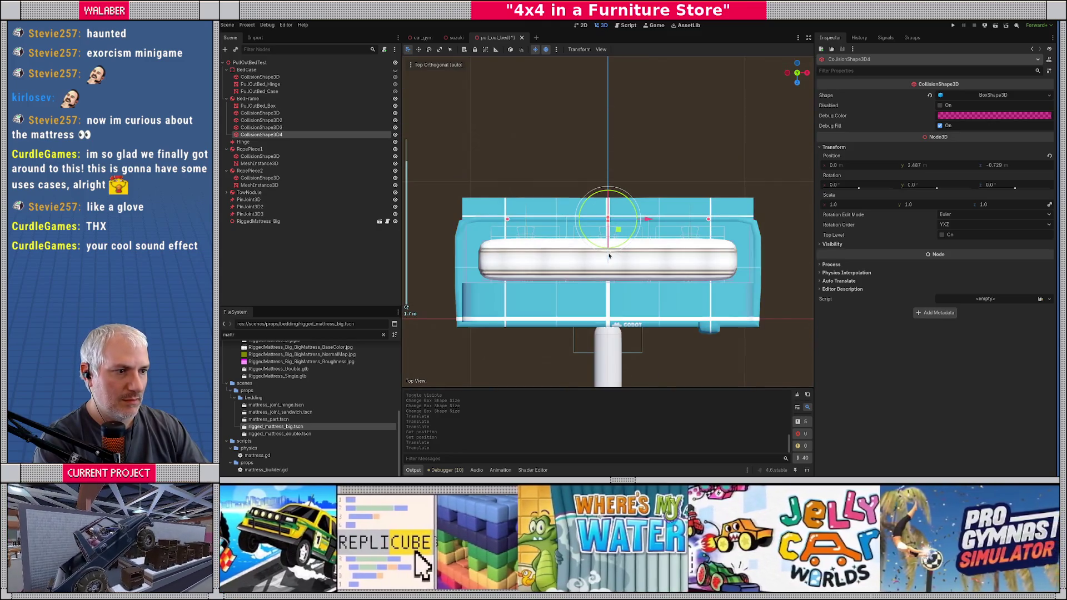
{"action": "key", "text": "g"}
{"action": "mouse_move", "coordinate": [511, 246]}
{"action": "left_mouse_down"}
{"action": "mouse_move", "coordinate": [579, 181]}
{"action": "mouse_move", "coordinate": [507, 252]}
{"action": "mouse_move", "coordinate": [456, 262]}
{"action": "left_mouse_up"}
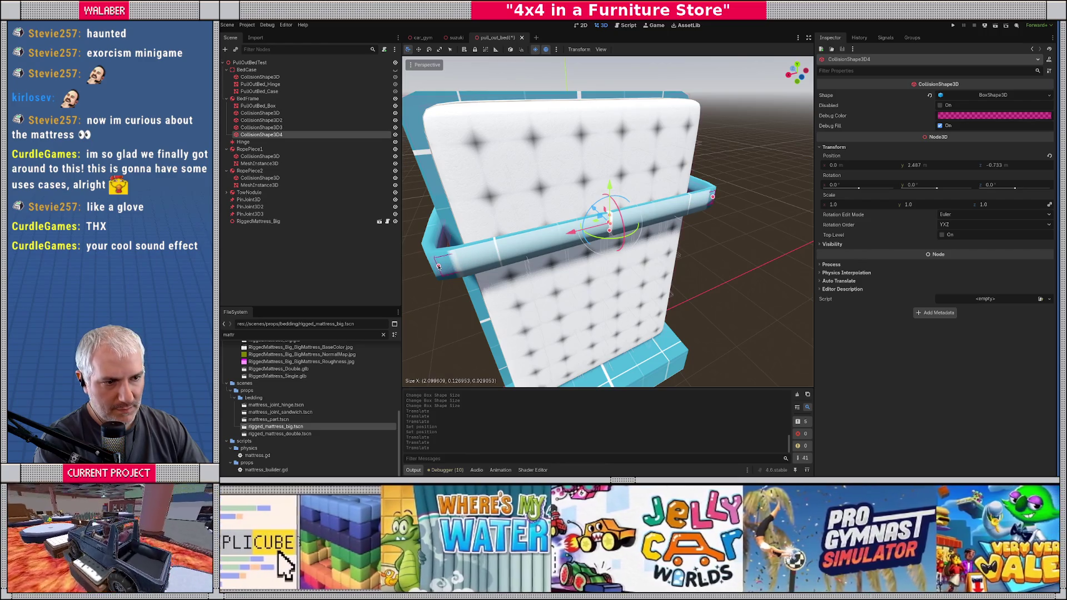
{"action": "scroll", "coordinate": [500, 267], "scroll_direction": "down", "scroll_amount": 6}
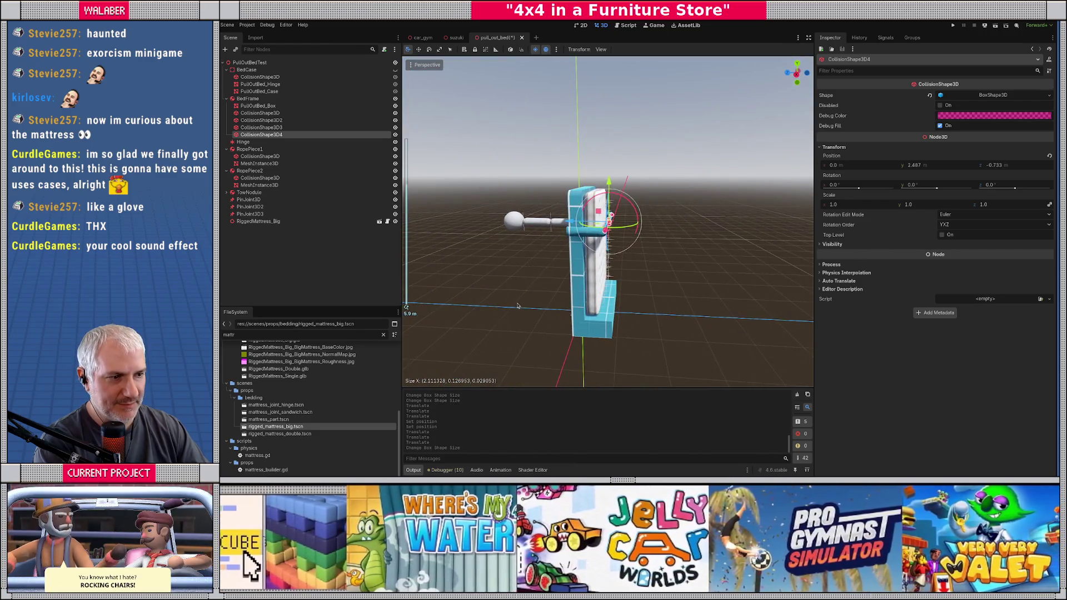
{"action": "left_click", "coordinate": [570, 296]}
{"action": "left_click_drag", "start_coordinate": [569, 296], "coordinate": [551, 277]}
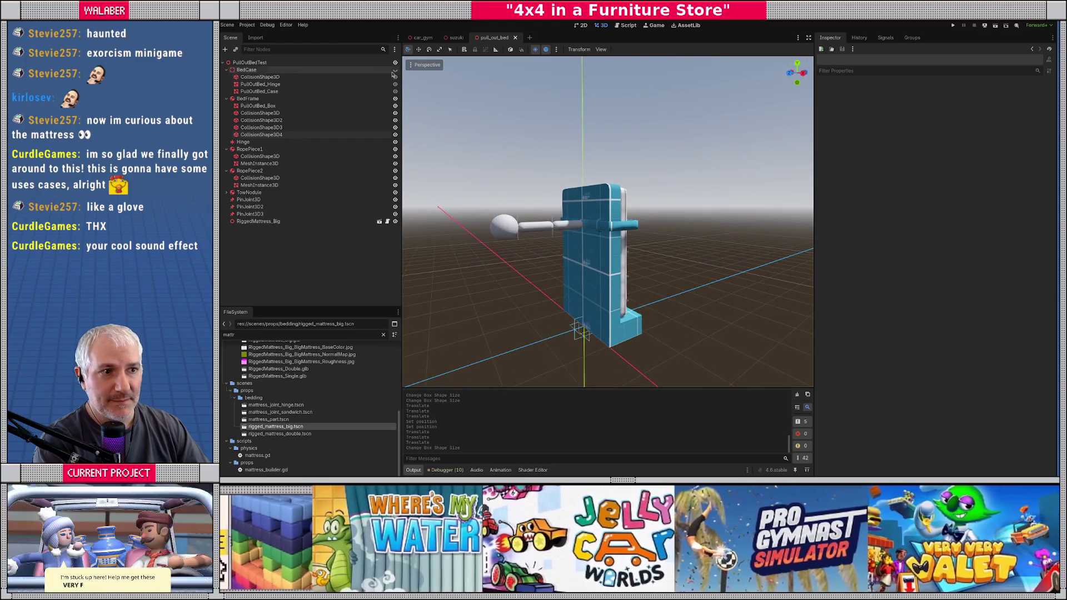
Step: Show BedCase again, run car_gym, drive the truck into the bed, then stop
{"action": "left_click", "coordinate": [396, 69]}
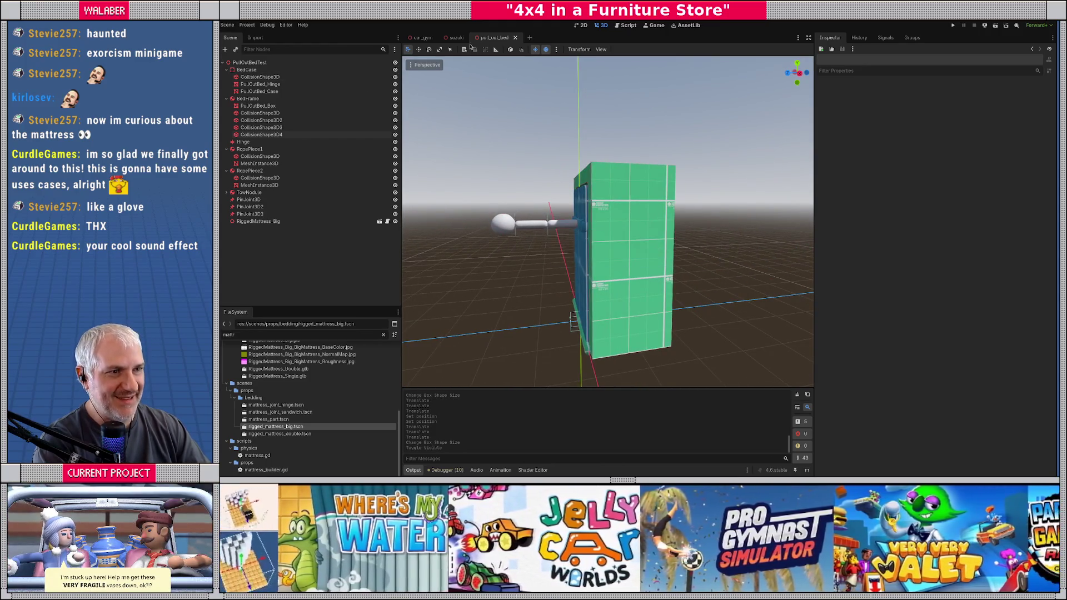
{"action": "left_click", "coordinate": [426, 38]}
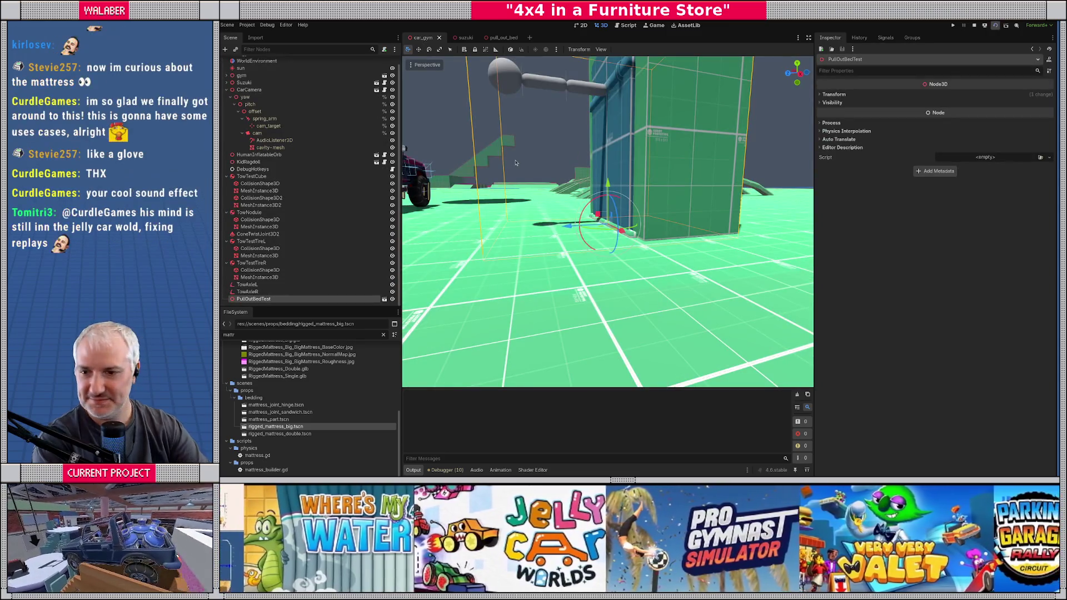
{"action": "key", "text": "F6"}
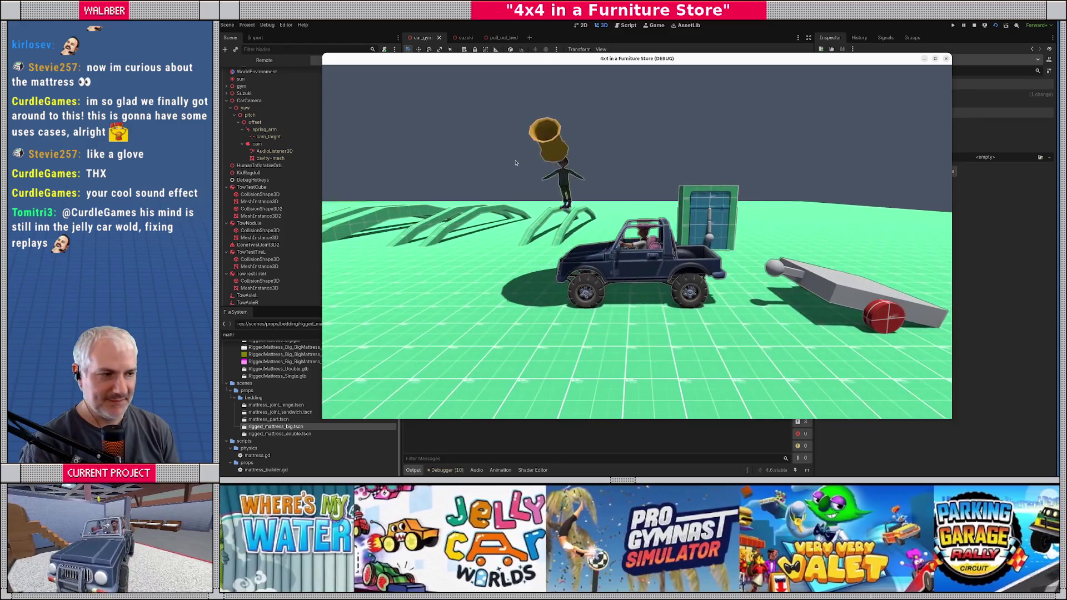
{"action": "left_click", "coordinate": [516, 163]}
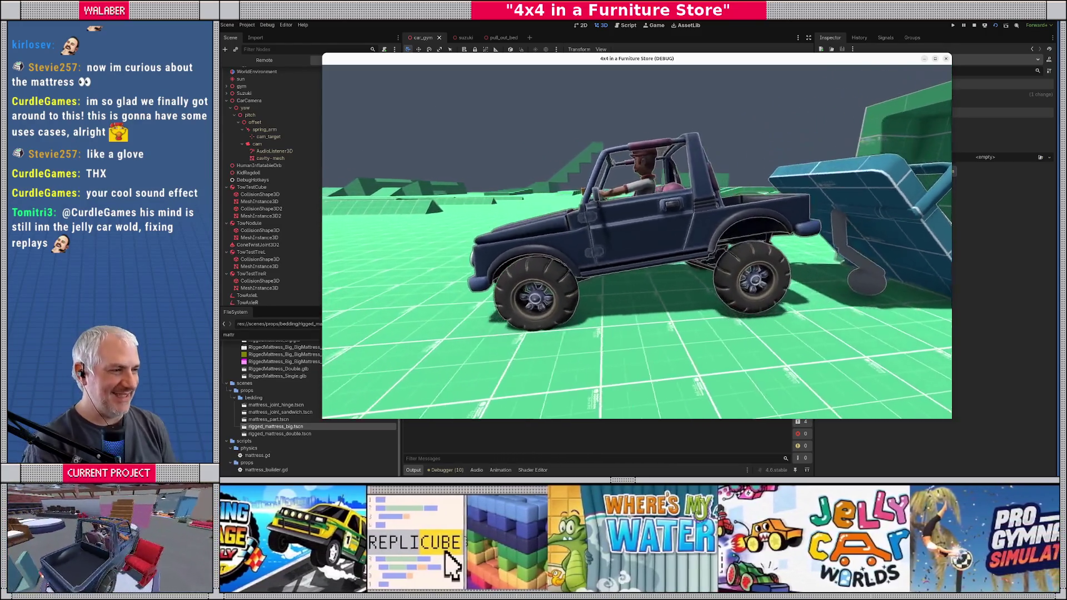
{"action": "left_click", "coordinate": [974, 25]}
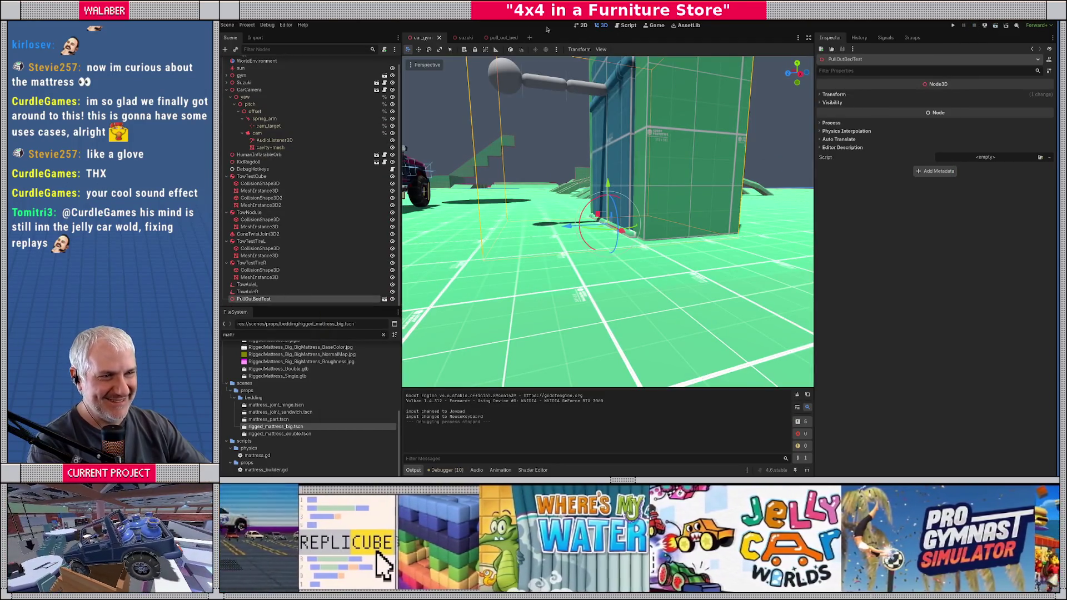
{"action": "left_click", "coordinate": [502, 38]}
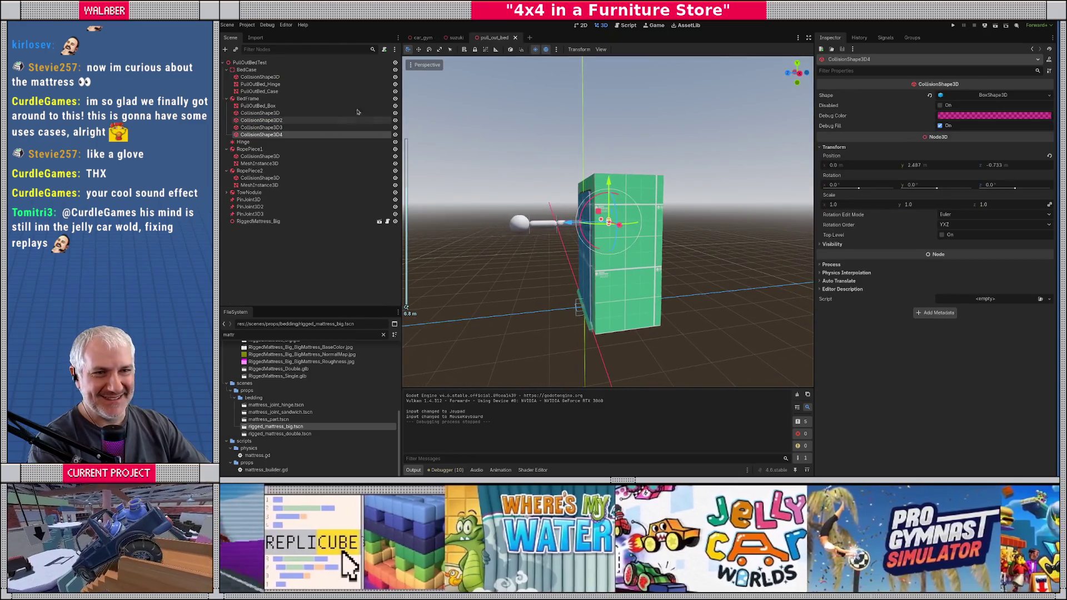
{"action": "left_click", "coordinate": [395, 69]}
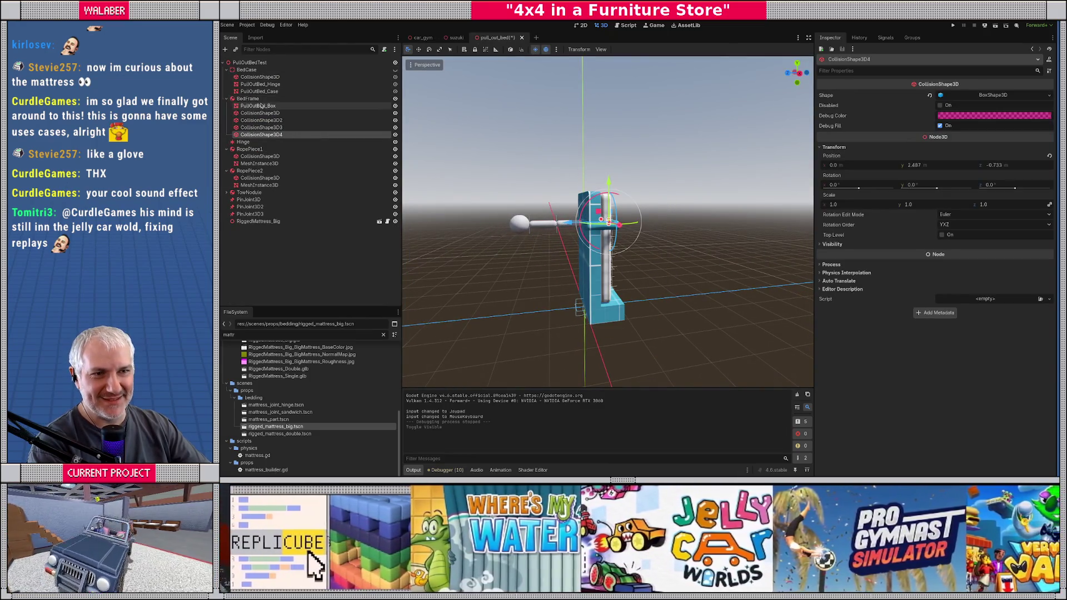
{"action": "left_click", "coordinate": [260, 112]}
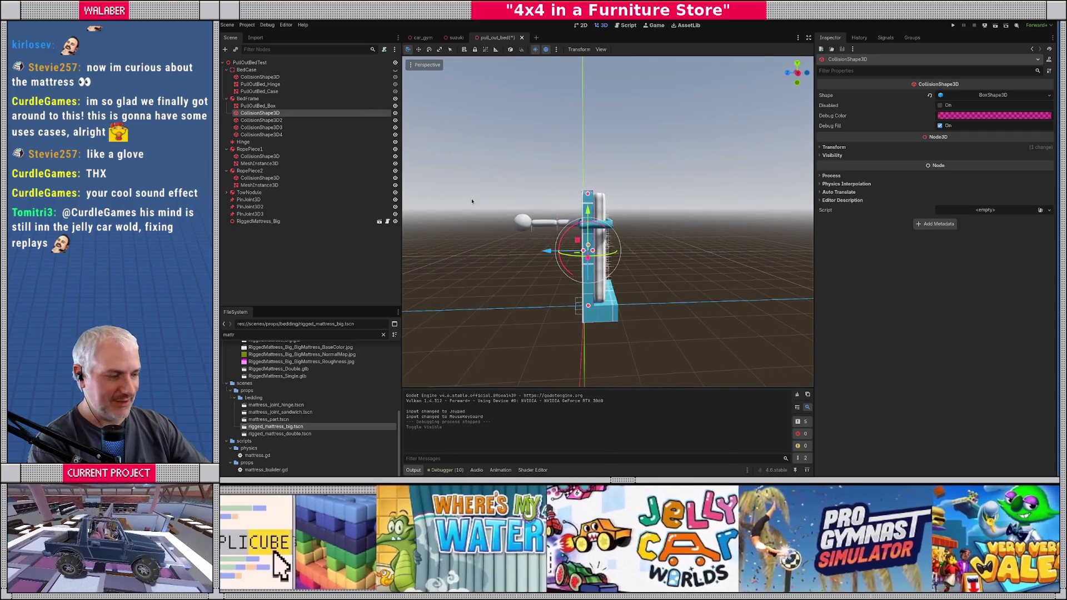
{"action": "key", "text": "KP_3"}
{"action": "key", "text": "ctrl+d"}
{"action": "scroll", "coordinate": [472, 202], "scroll_direction": "up", "scroll_amount": 3}
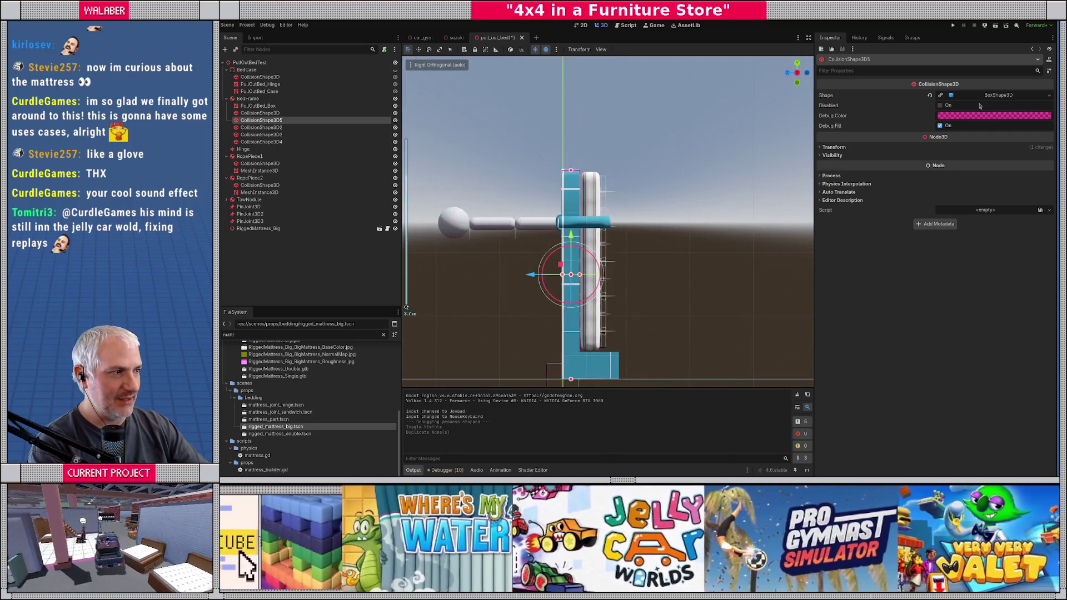
{"action": "left_click", "coordinate": [1045, 95]}
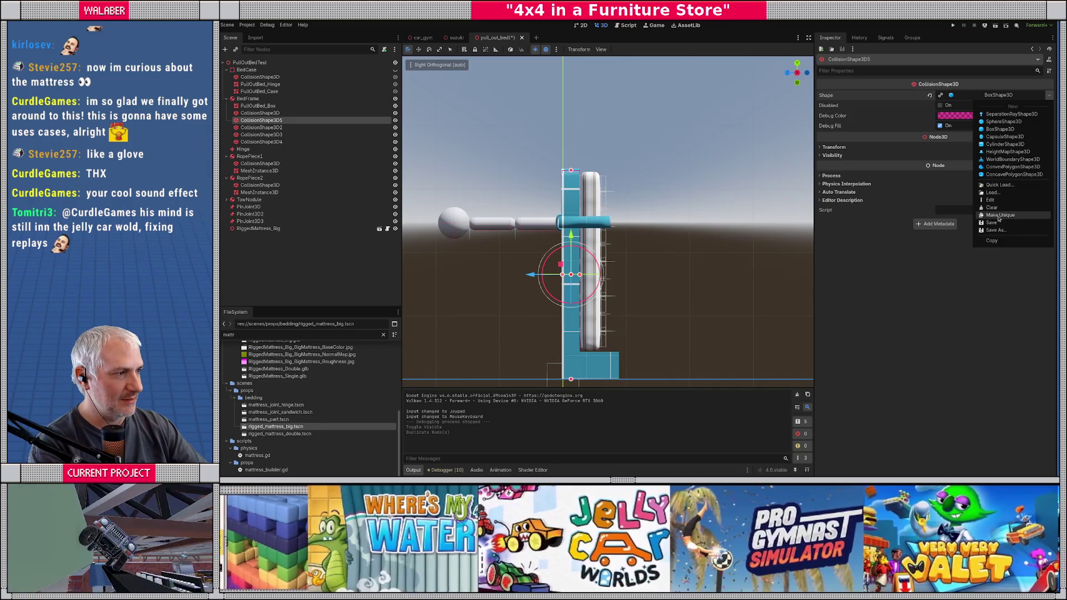
{"action": "left_click", "coordinate": [1012, 217]}
{"action": "scroll", "coordinate": [693, 259], "scroll_direction": "up", "scroll_amount": 3}
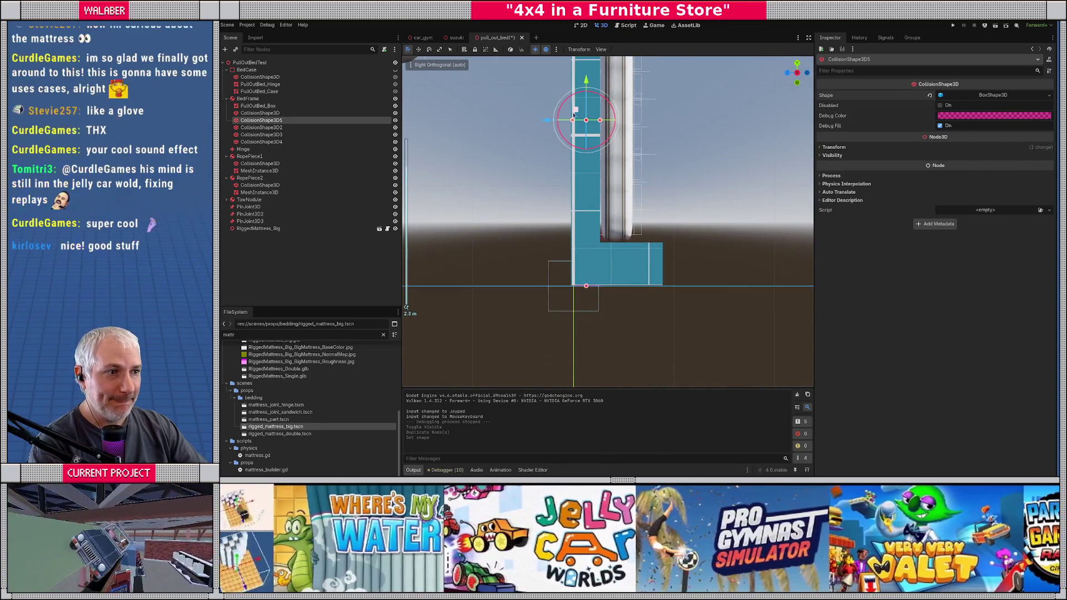
{"action": "mouse_move", "coordinate": [576, 111]}
{"action": "left_mouse_down"}
{"action": "mouse_move", "coordinate": [617, 234]}
{"action": "mouse_move", "coordinate": [640, 266]}
{"action": "mouse_move", "coordinate": [660, 267]}
{"action": "left_mouse_up"}
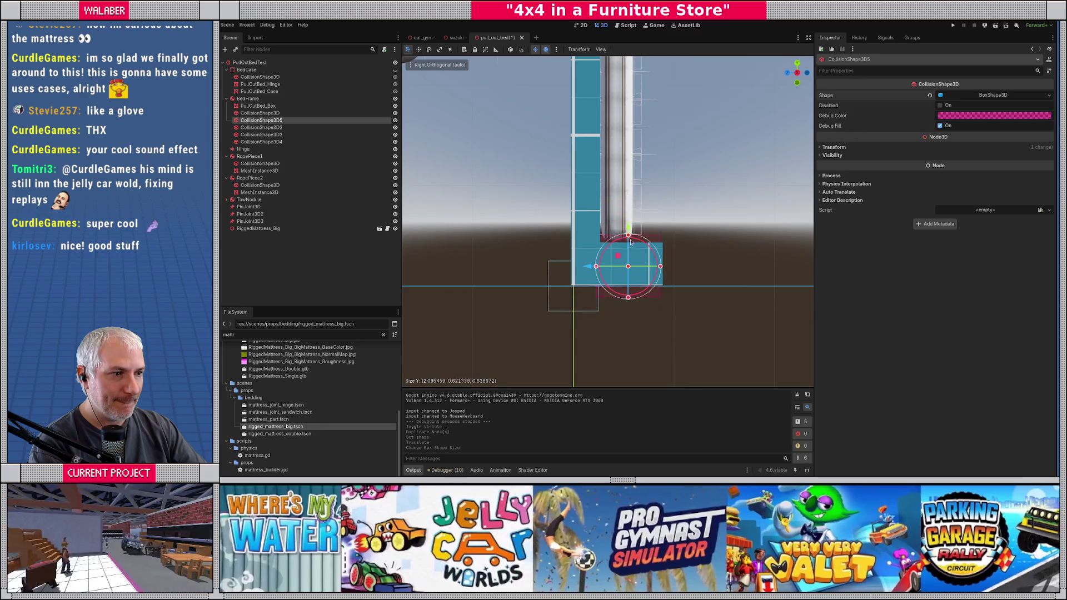
{"action": "mouse_move", "coordinate": [631, 247]}
{"action": "left_mouse_down"}
{"action": "mouse_move", "coordinate": [606, 242]}
{"action": "mouse_move", "coordinate": [604, 207]}
{"action": "mouse_move", "coordinate": [578, 175]}
{"action": "mouse_move", "coordinate": [565, 199]}
{"action": "mouse_move", "coordinate": [556, 186]}
{"action": "mouse_move", "coordinate": [600, 205]}
{"action": "left_mouse_up"}
{"action": "key", "text": "KP_7"}
{"action": "key", "text": "ctrl+s"}
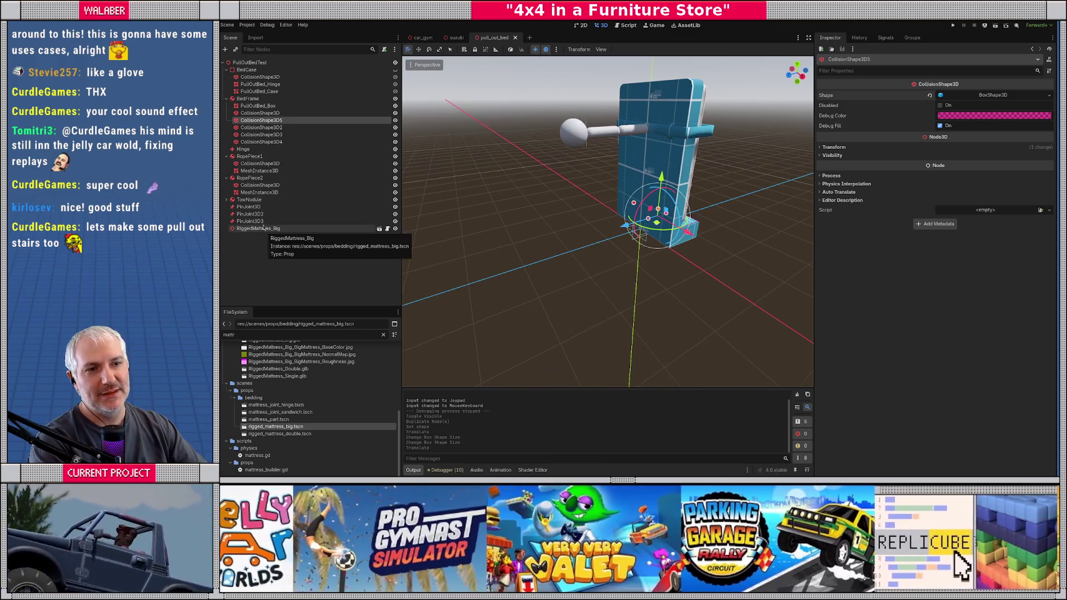
{"action": "left_click", "coordinate": [243, 149]}
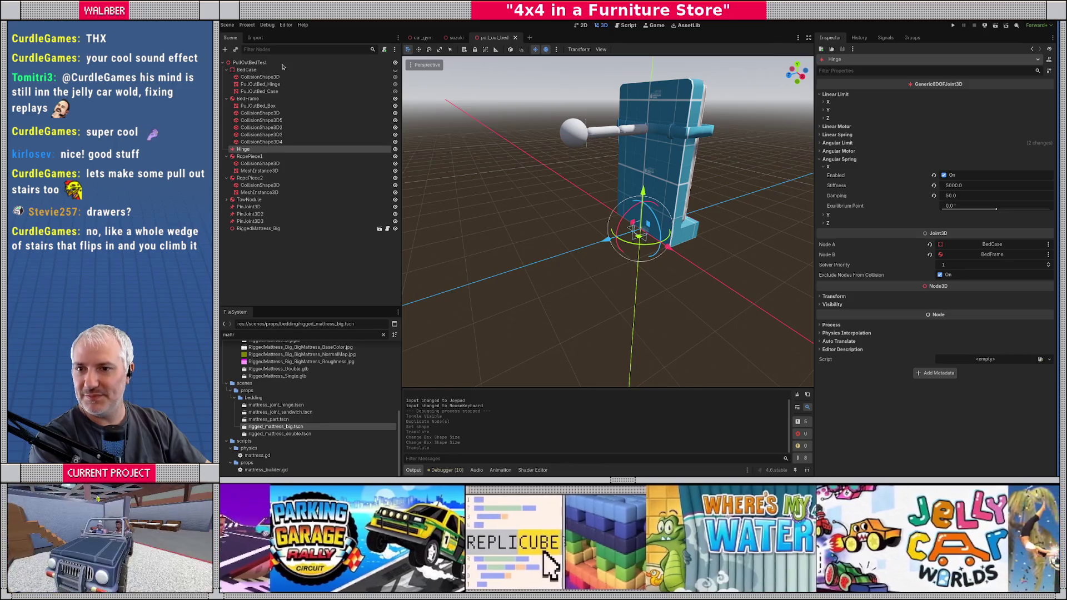
Step: Bring the 4x4-loc spreadsheet window up over the Godot editor
{"action": "key", "text": "alt+Tab"}
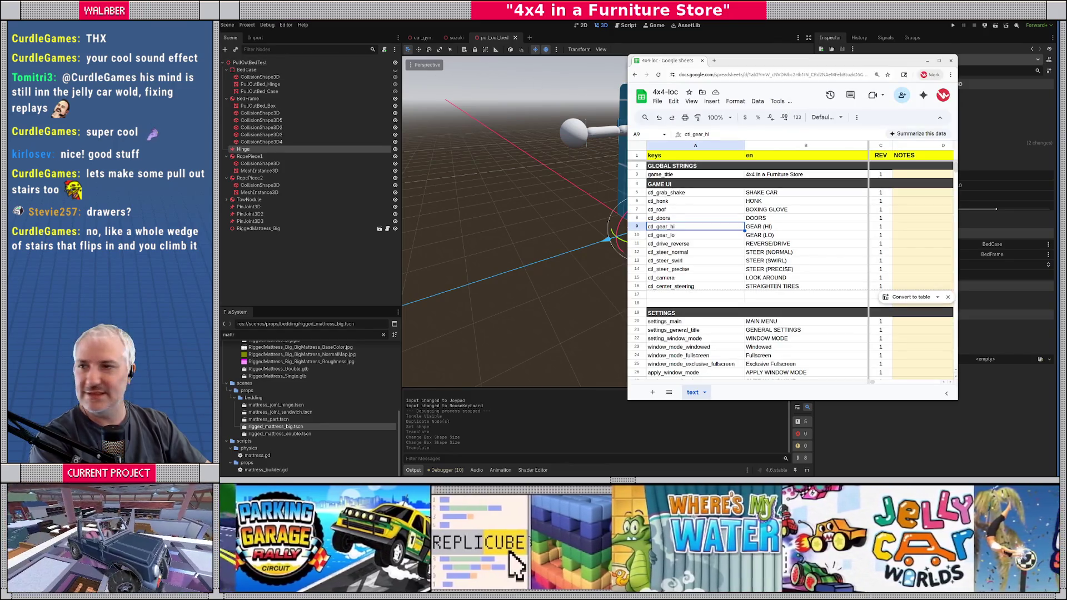
Step: Search 'excalidraw' in Chrome, open the Excalidraw whiteboard, and pan to the bed sketch
{"action": "key", "text": "alt+Tab"}
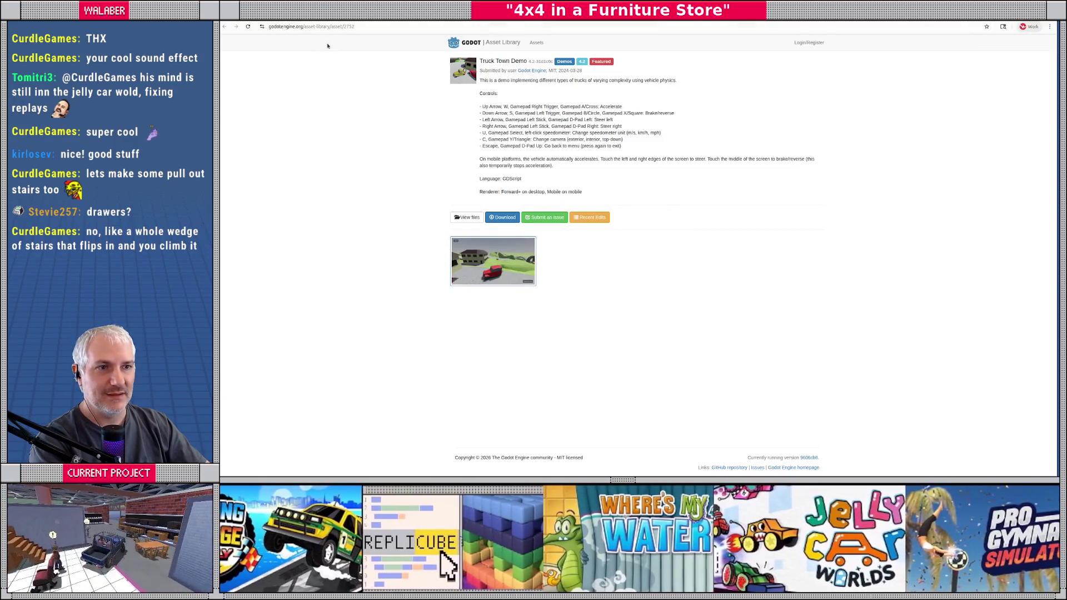
{"action": "left_click", "coordinate": [276, 27]}
{"action": "type", "text": "xcalidraw"}
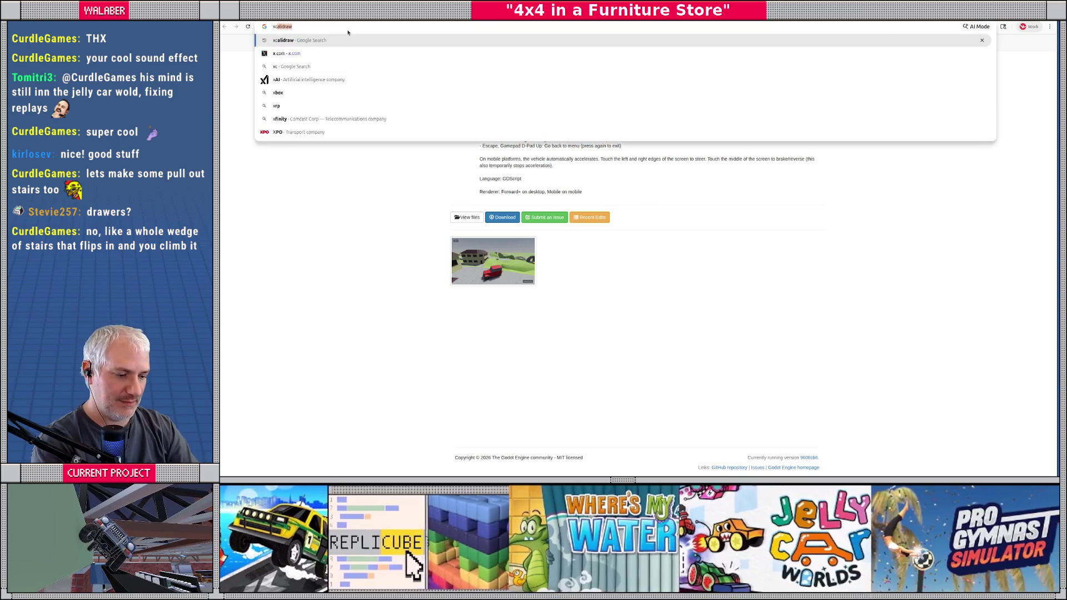
{"action": "key", "text": "Return"}
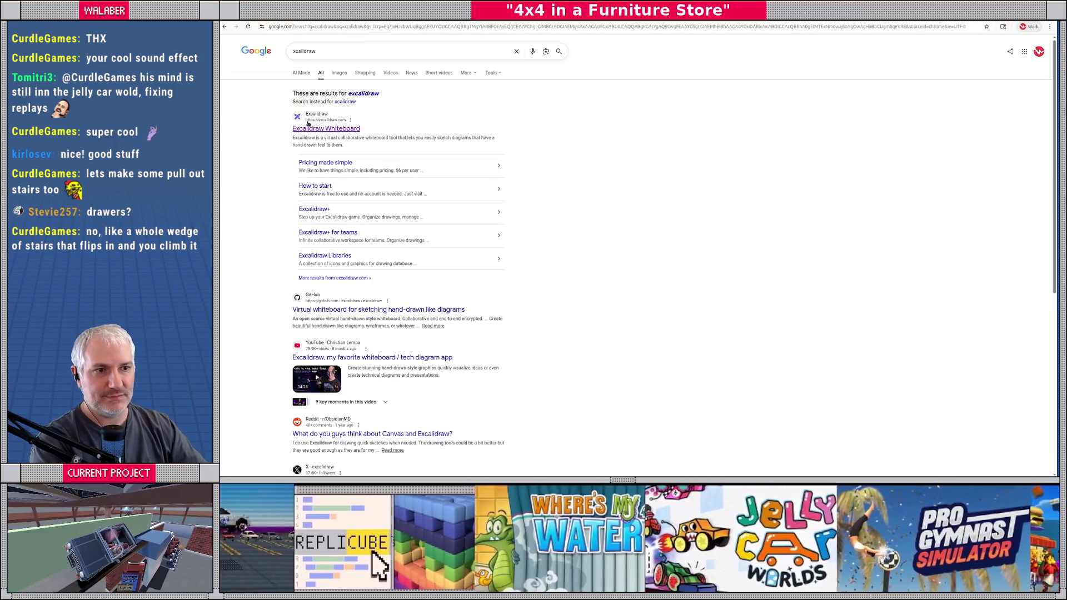
{"action": "left_click", "coordinate": [308, 126]}
{"action": "left_click_drag", "start_coordinate": [565, 98], "coordinate": [582, 140]}
{"action": "left_click", "coordinate": [709, 47]}
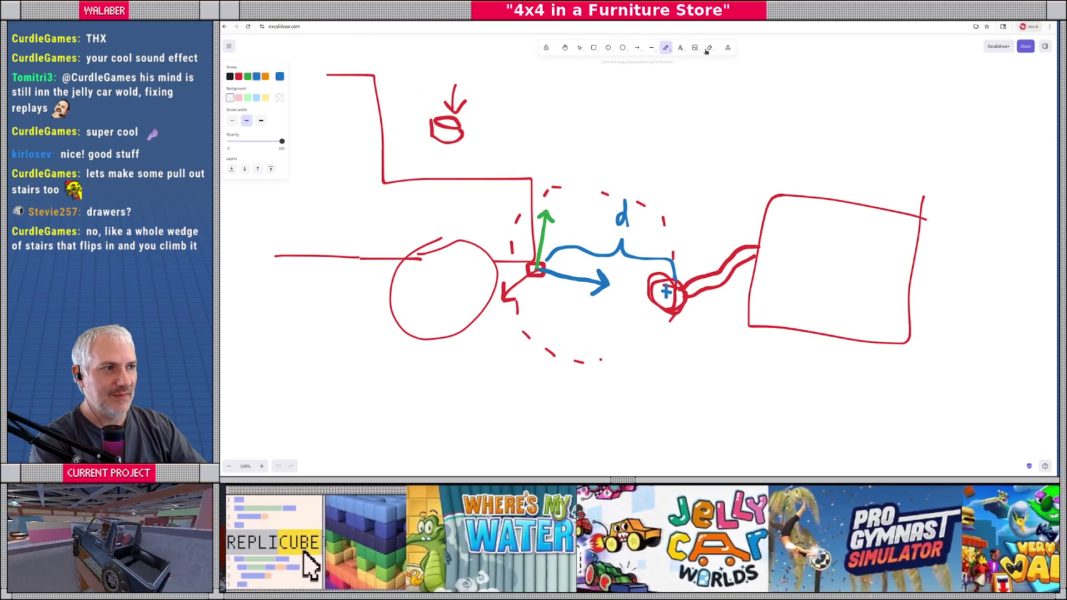
Step: Erase the old red sketch and pencil a tall box, a leftward arrow, and stepped stair outlines
{"action": "mouse_move", "coordinate": [752, 278]}
{"action": "left_mouse_down"}
{"action": "mouse_move", "coordinate": [701, 311]}
{"action": "mouse_move", "coordinate": [444, 289]}
{"action": "mouse_move", "coordinate": [578, 261]}
{"action": "mouse_move", "coordinate": [501, 192]}
{"action": "mouse_move", "coordinate": [407, 163]}
{"action": "mouse_move", "coordinate": [289, 259]}
{"action": "mouse_move", "coordinate": [461, 94]}
{"action": "mouse_move", "coordinate": [569, 179]}
{"action": "mouse_move", "coordinate": [664, 220]}
{"action": "mouse_move", "coordinate": [534, 328]}
{"action": "mouse_move", "coordinate": [601, 360]}
{"action": "mouse_move", "coordinate": [556, 356]}
{"action": "mouse_move", "coordinate": [525, 336]}
{"action": "mouse_move", "coordinate": [514, 305]}
{"action": "left_mouse_up"}
{"action": "left_click", "coordinate": [666, 47]}
{"action": "mouse_move", "coordinate": [693, 378]}
{"action": "left_mouse_down"}
{"action": "mouse_move", "coordinate": [688, 99]}
{"action": "mouse_move", "coordinate": [736, 101]}
{"action": "mouse_move", "coordinate": [743, 196]}
{"action": "mouse_move", "coordinate": [750, 361]}
{"action": "mouse_move", "coordinate": [744, 385]}
{"action": "mouse_move", "coordinate": [691, 381]}
{"action": "mouse_move", "coordinate": [673, 351]}
{"action": "mouse_move", "coordinate": [671, 173]}
{"action": "mouse_move", "coordinate": [687, 174]}
{"action": "mouse_move", "coordinate": [677, 109]}
{"action": "left_mouse_up"}
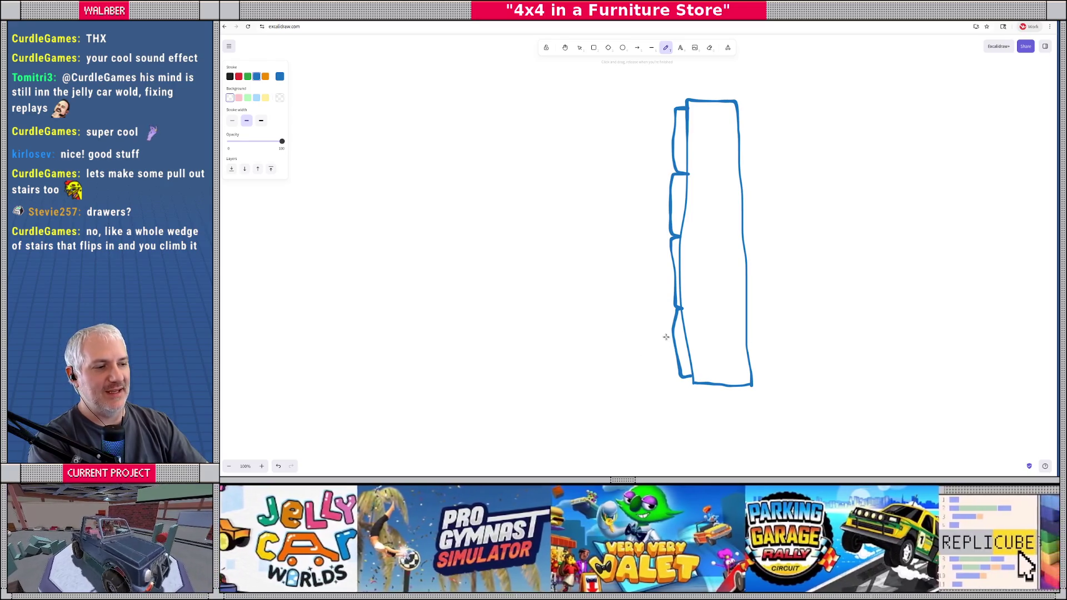
{"action": "left_click_drag", "start_coordinate": [426, 343], "coordinate": [362, 340]}
{"action": "mouse_move", "coordinate": [680, 309]}
{"action": "left_mouse_down"}
{"action": "mouse_move", "coordinate": [643, 307]}
{"action": "mouse_move", "coordinate": [610, 340]}
{"action": "mouse_move", "coordinate": [652, 376]}
{"action": "mouse_move", "coordinate": [681, 375]}
{"action": "left_mouse_up"}
{"action": "left_click_drag", "start_coordinate": [609, 307], "coordinate": [521, 310]}
{"action": "mouse_move", "coordinate": [688, 240]}
{"action": "left_mouse_down"}
{"action": "mouse_move", "coordinate": [634, 239]}
{"action": "mouse_move", "coordinate": [536, 359]}
{"action": "mouse_move", "coordinate": [609, 359]}
{"action": "left_mouse_up"}
{"action": "mouse_move", "coordinate": [662, 107]}
{"action": "left_mouse_down"}
{"action": "mouse_move", "coordinate": [611, 117]}
{"action": "mouse_move", "coordinate": [557, 167]}
{"action": "mouse_move", "coordinate": [539, 240]}
{"action": "mouse_move", "coordinate": [483, 259]}
{"action": "mouse_move", "coordinate": [432, 370]}
{"action": "mouse_move", "coordinate": [690, 372]}
{"action": "left_mouse_up"}
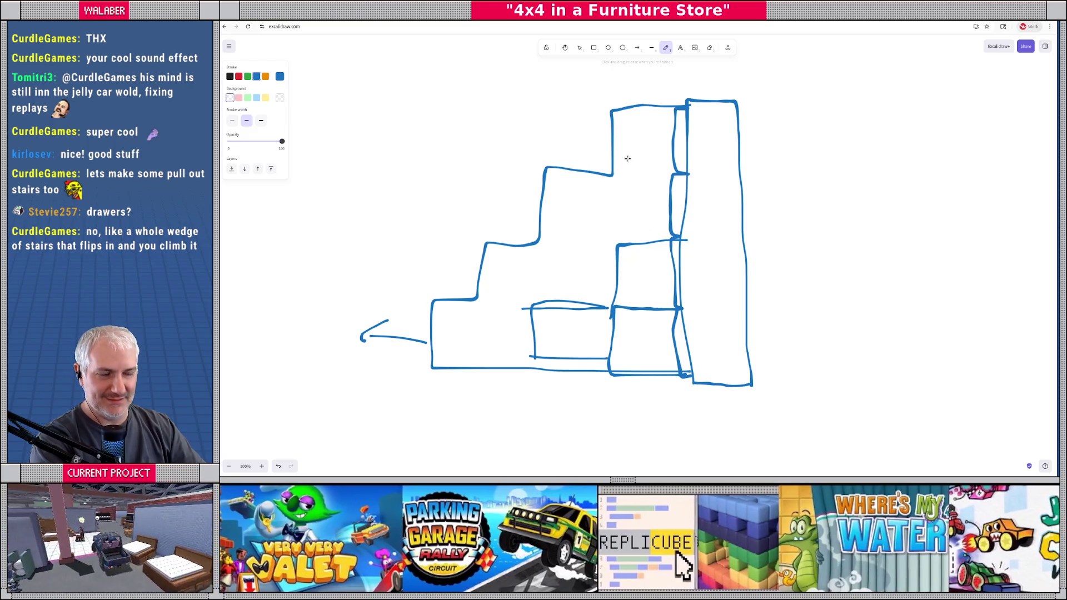
{"action": "mouse_move", "coordinate": [610, 114]}
{"action": "left_mouse_down"}
{"action": "mouse_move", "coordinate": [626, 374]}
{"action": "mouse_move", "coordinate": [716, 361]}
{"action": "left_mouse_up"}
{"action": "mouse_move", "coordinate": [614, 176]}
{"action": "left_mouse_down"}
{"action": "mouse_move", "coordinate": [558, 172]}
{"action": "mouse_move", "coordinate": [556, 368]}
{"action": "mouse_move", "coordinate": [628, 363]}
{"action": "left_mouse_up"}
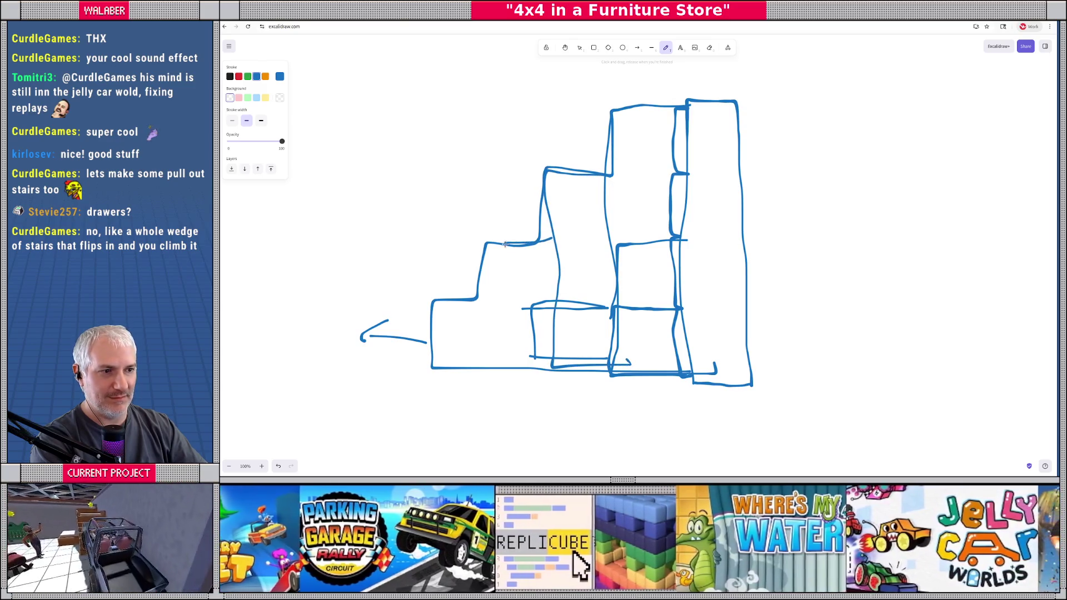
Step: Undo the stair strokes and retry narrow step boxes to the left of the tall box
{"action": "key", "text": "ctrl+z"}
{"action": "key", "text": "ctrl+z"}
{"action": "key", "text": "ctrl+z"}
{"action": "key", "text": "ctrl+z"}
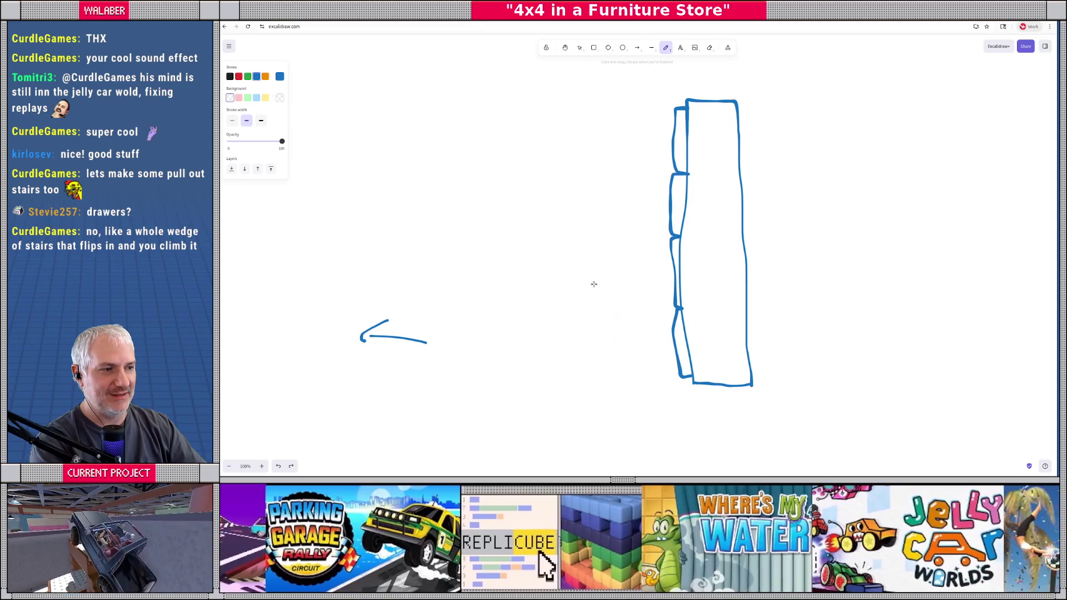
{"action": "key", "text": "ctrl+z"}
{"action": "key", "text": "ctrl+z"}
{"action": "key", "text": "ctrl+z"}
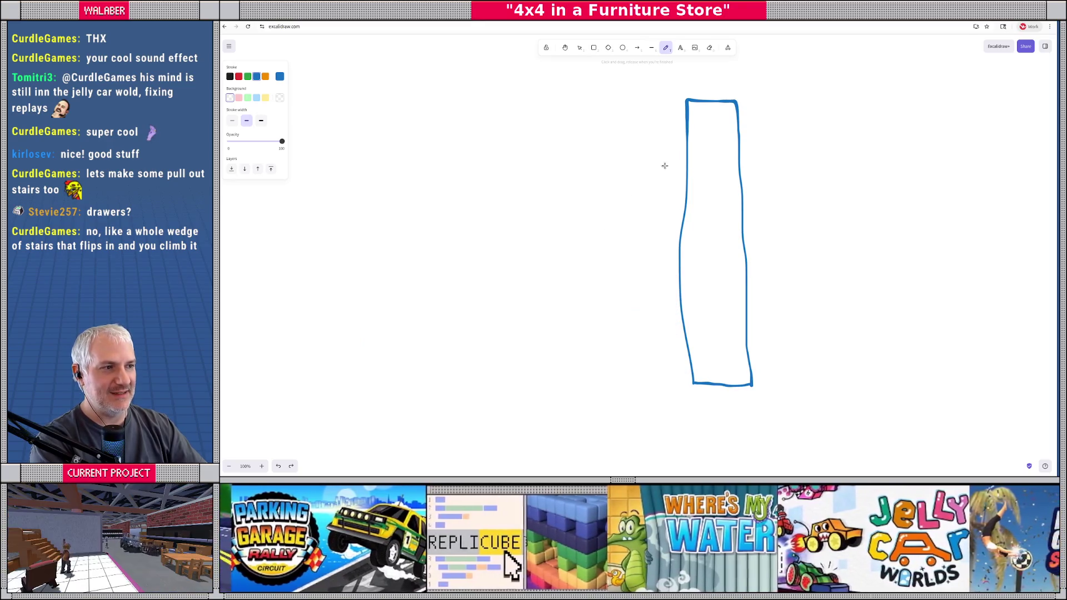
{"action": "left_click_drag", "start_coordinate": [681, 161], "coordinate": [674, 368]}
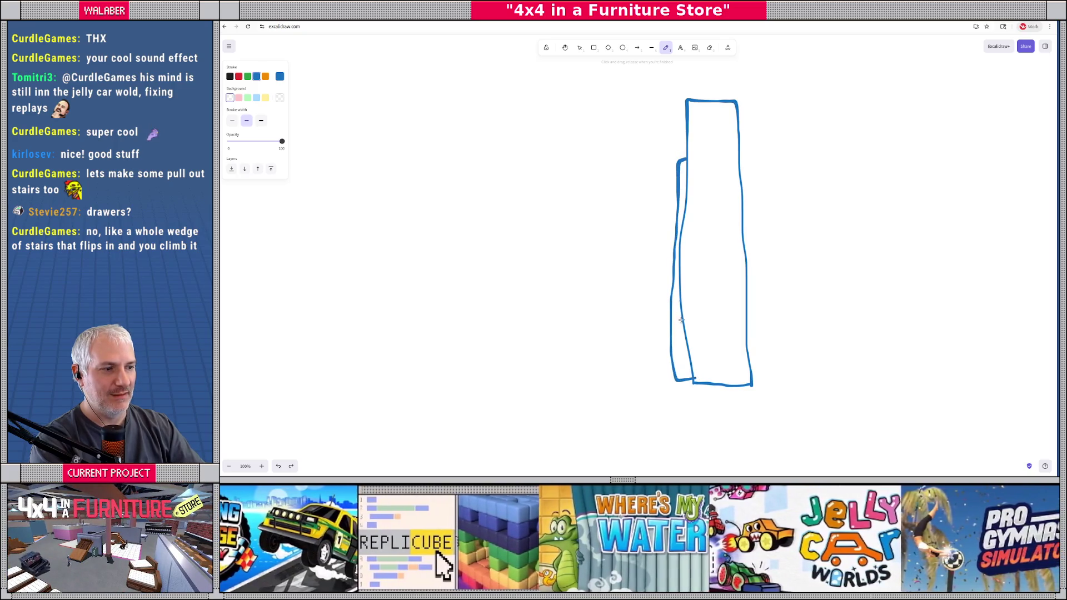
{"action": "left_click_drag", "start_coordinate": [673, 223], "coordinate": [657, 379]}
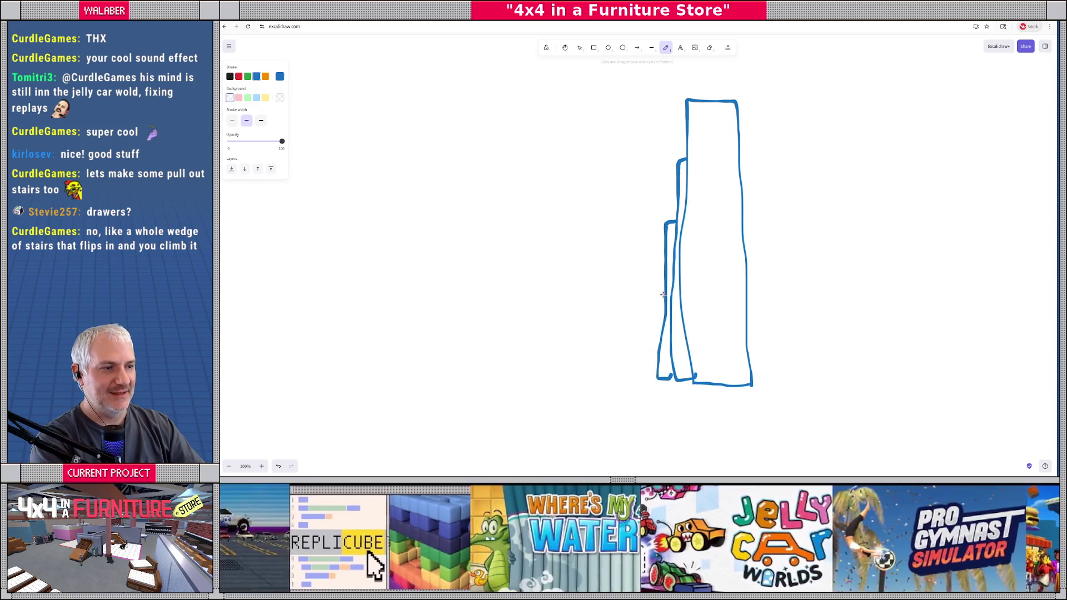
{"action": "left_click_drag", "start_coordinate": [655, 300], "coordinate": [646, 377]}
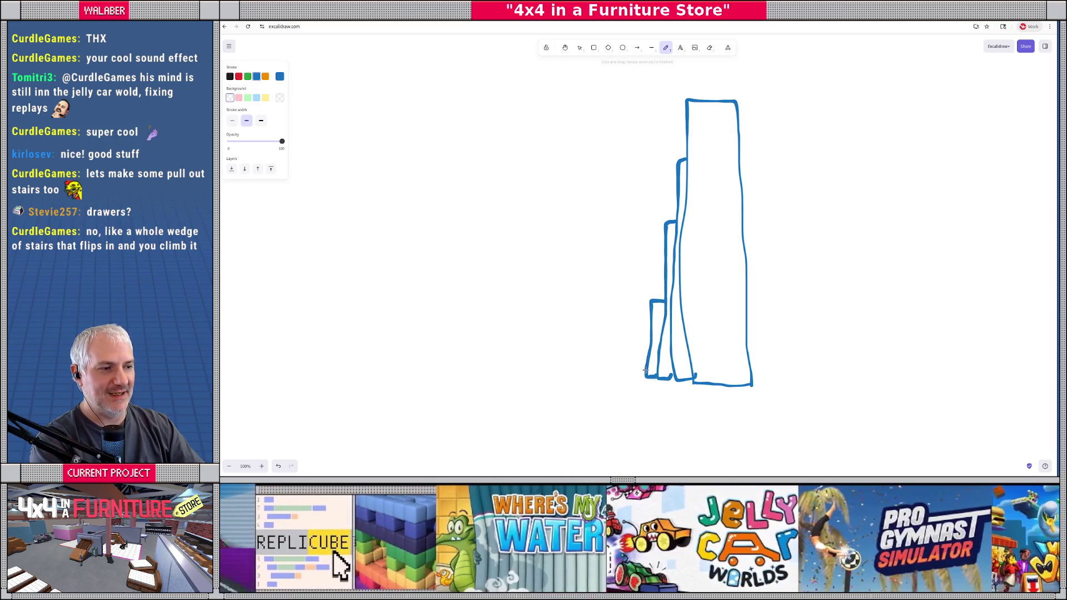
{"action": "key", "text": "ctrl+z"}
{"action": "mouse_move", "coordinate": [664, 301]}
{"action": "left_mouse_down"}
{"action": "mouse_move", "coordinate": [610, 301]}
{"action": "mouse_move", "coordinate": [609, 379]}
{"action": "mouse_move", "coordinate": [654, 379]}
{"action": "left_mouse_up"}
{"action": "key", "text": "ctrl+z"}
{"action": "key", "text": "ctrl+z"}
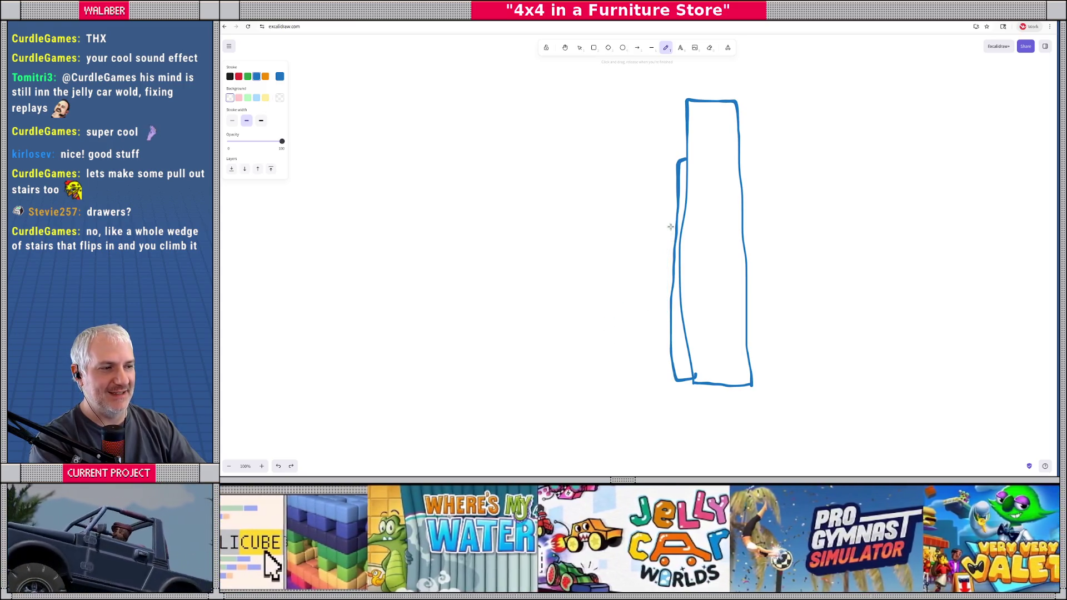
{"action": "mouse_move", "coordinate": [674, 223]}
{"action": "left_mouse_down"}
{"action": "mouse_move", "coordinate": [620, 224]}
{"action": "mouse_move", "coordinate": [633, 374]}
{"action": "mouse_move", "coordinate": [660, 367]}
{"action": "left_mouse_up"}
{"action": "mouse_move", "coordinate": [624, 303]}
{"action": "left_mouse_down"}
{"action": "mouse_move", "coordinate": [590, 302]}
{"action": "mouse_move", "coordinate": [565, 347]}
{"action": "mouse_move", "coordinate": [637, 376]}
{"action": "left_mouse_up"}
{"action": "key", "text": "ctrl+z"}
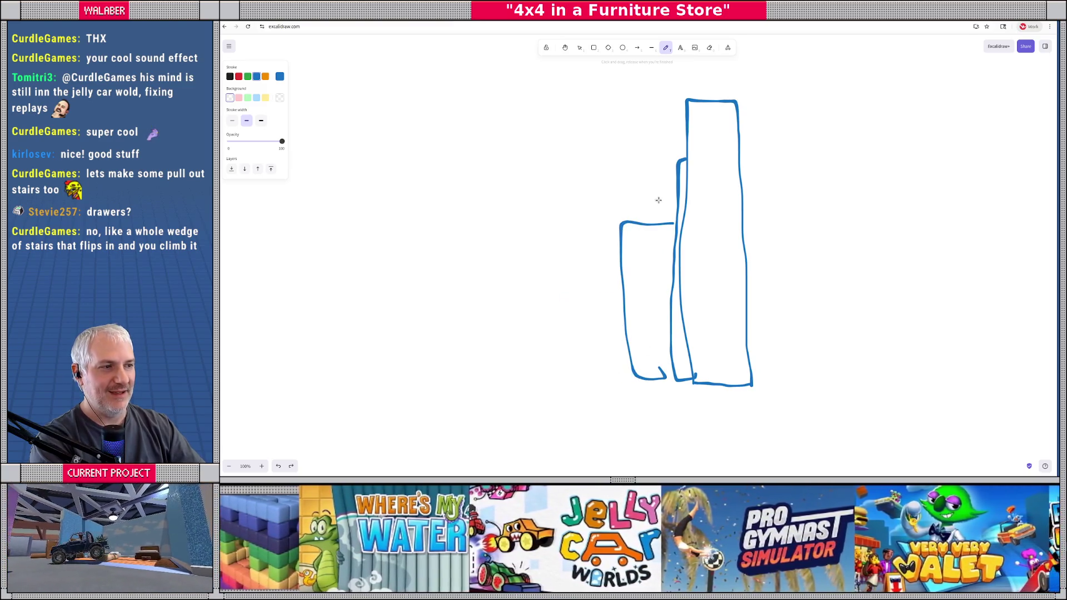
{"action": "key", "text": "ctrl+z"}
{"action": "key", "text": "ctrl+z"}
Step: Draw wider step boxes stepping left of the tall rectangle, then undo them one by one
{"action": "mouse_move", "coordinate": [686, 158]}
{"action": "left_mouse_down"}
{"action": "mouse_move", "coordinate": [633, 178]}
{"action": "mouse_move", "coordinate": [638, 376]}
{"action": "mouse_move", "coordinate": [676, 368]}
{"action": "left_mouse_up"}
{"action": "mouse_move", "coordinate": [636, 214]}
{"action": "left_mouse_down"}
{"action": "mouse_move", "coordinate": [578, 213]}
{"action": "mouse_move", "coordinate": [603, 374]}
{"action": "mouse_move", "coordinate": [628, 367]}
{"action": "left_mouse_up"}
{"action": "mouse_move", "coordinate": [573, 254]}
{"action": "left_mouse_down"}
{"action": "mouse_move", "coordinate": [512, 259]}
{"action": "mouse_move", "coordinate": [503, 378]}
{"action": "mouse_move", "coordinate": [595, 370]}
{"action": "left_mouse_up"}
{"action": "mouse_move", "coordinate": [504, 303]}
{"action": "left_mouse_down"}
{"action": "mouse_move", "coordinate": [474, 303]}
{"action": "mouse_move", "coordinate": [441, 370]}
{"action": "mouse_move", "coordinate": [511, 369]}
{"action": "left_mouse_up"}
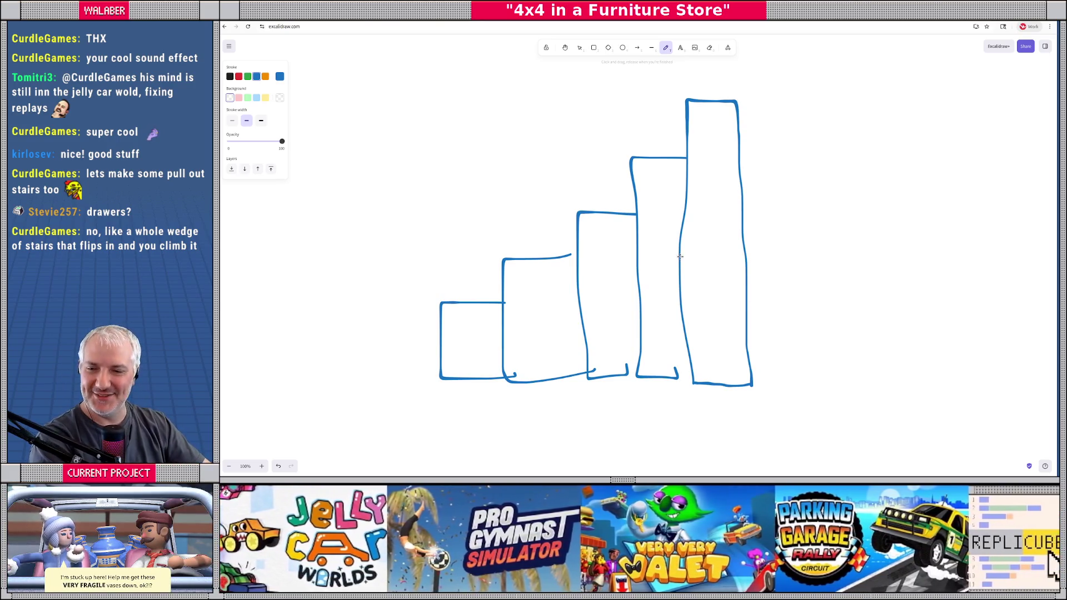
{"action": "key", "text": "ctrl+z"}
{"action": "key", "text": "ctrl+z"}
{"action": "key", "text": "ctrl+z"}
{"action": "key", "text": "ctrl+z"}
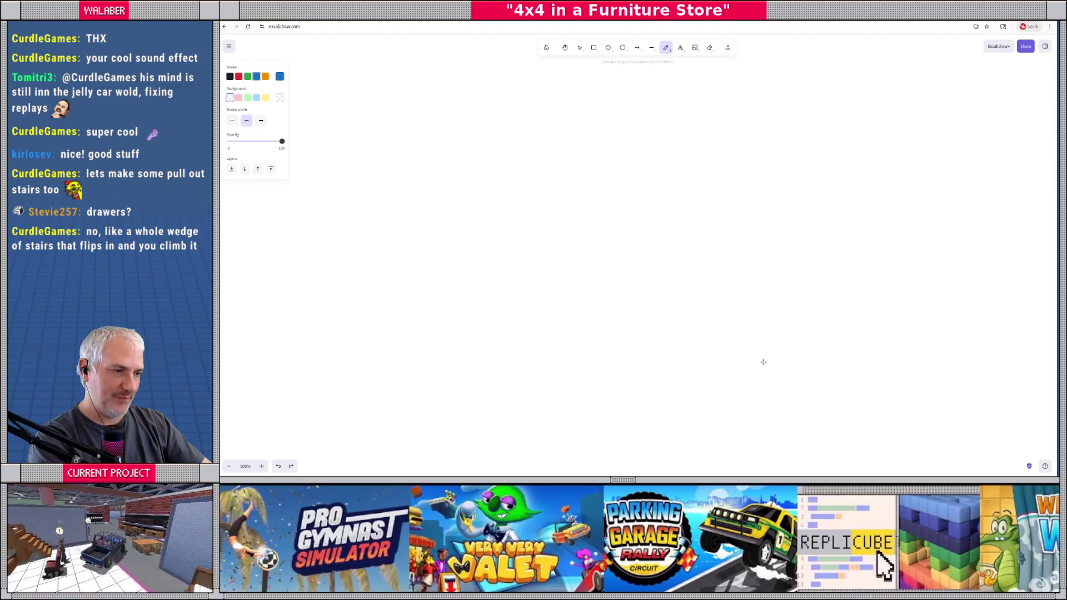
Step: Sketch a tall upright outline on the right with an inner strip along its left side
{"action": "mouse_move", "coordinate": [810, 390]}
{"action": "left_mouse_down"}
{"action": "mouse_move", "coordinate": [838, 290]}
{"action": "mouse_move", "coordinate": [840, 99]}
{"action": "left_mouse_up"}
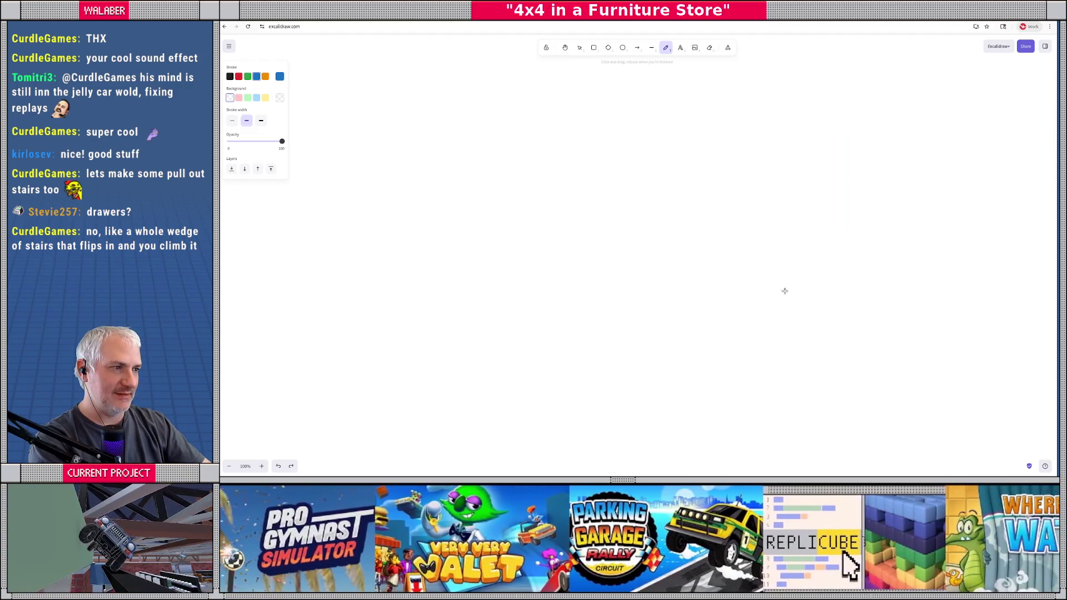
{"action": "mouse_move", "coordinate": [823, 385]}
{"action": "left_mouse_down"}
{"action": "mouse_move", "coordinate": [822, 84]}
{"action": "mouse_move", "coordinate": [796, 62]}
{"action": "mouse_move", "coordinate": [783, 383]}
{"action": "mouse_move", "coordinate": [815, 383]}
{"action": "left_mouse_up"}
{"action": "key", "text": "ctrl+z"}
{"action": "left_click_drag", "start_coordinate": [817, 96], "coordinate": [799, 423]}
{"action": "mouse_move", "coordinate": [821, 96]}
{"action": "left_mouse_down"}
{"action": "mouse_move", "coordinate": [845, 105]}
{"action": "mouse_move", "coordinate": [836, 336]}
{"action": "mouse_move", "coordinate": [817, 430]}
{"action": "left_mouse_up"}
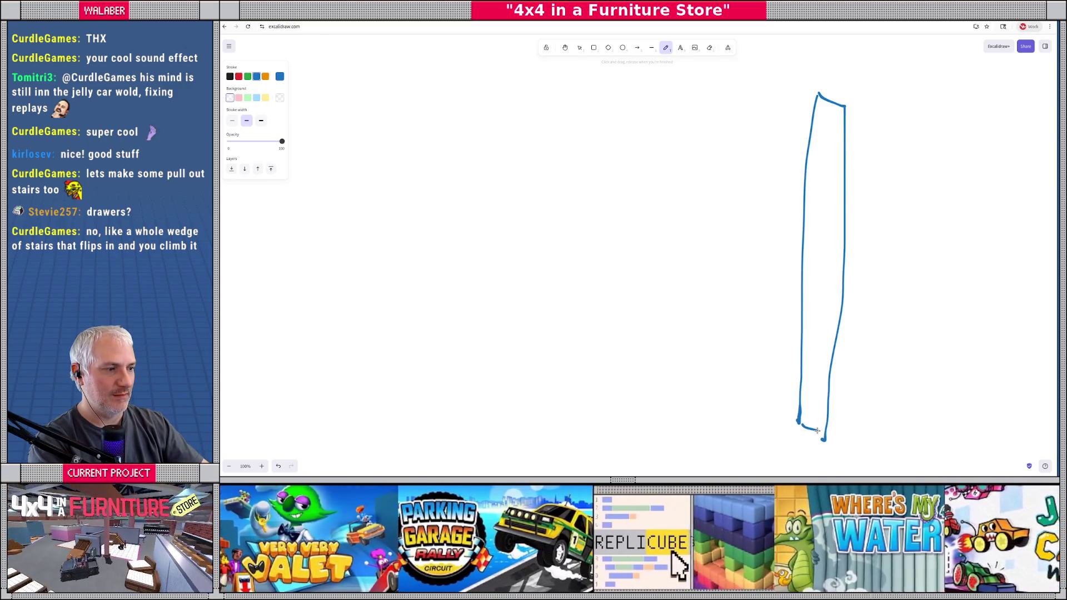
{"action": "mouse_move", "coordinate": [809, 98]}
{"action": "left_mouse_down"}
{"action": "mouse_move", "coordinate": [783, 397]}
{"action": "mouse_move", "coordinate": [797, 423]}
{"action": "left_mouse_up"}
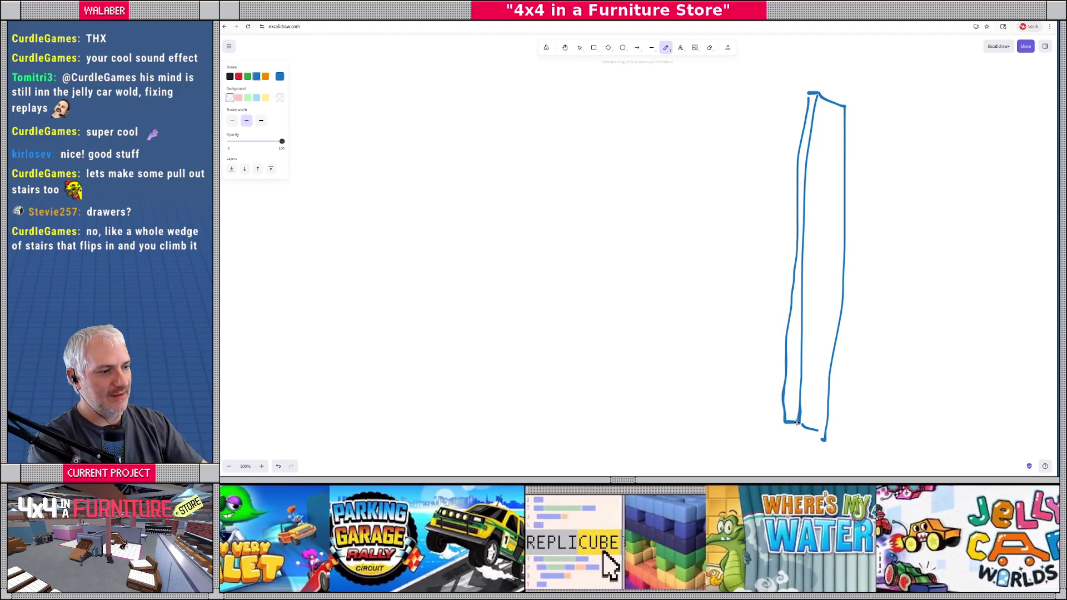
{"action": "mouse_move", "coordinate": [829, 127]}
{"action": "left_mouse_down"}
{"action": "mouse_move", "coordinate": [810, 408]}
{"action": "mouse_move", "coordinate": [835, 299]}
{"action": "mouse_move", "coordinate": [833, 120]}
{"action": "left_mouse_up"}
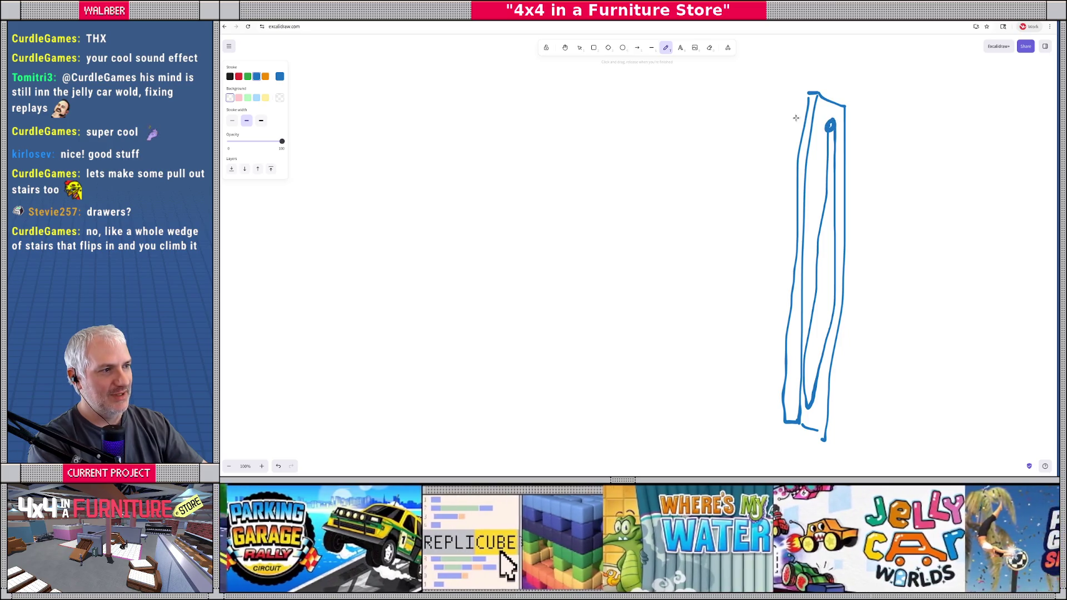
{"action": "mouse_move", "coordinate": [806, 110]}
{"action": "left_mouse_down"}
{"action": "mouse_move", "coordinate": [732, 99]}
{"action": "mouse_move", "coordinate": [754, 117]}
{"action": "mouse_move", "coordinate": [800, 121]}
{"action": "left_mouse_up"}
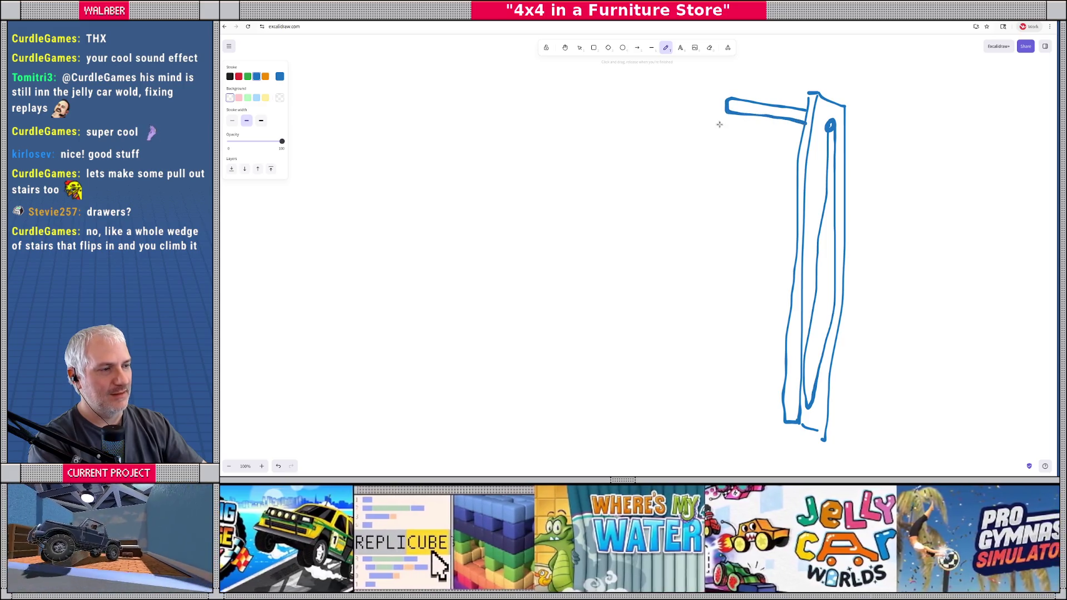
Step: Draw the left side of a wider panel and retry its bottom corner
{"action": "mouse_move", "coordinate": [729, 93]}
{"action": "left_mouse_down"}
{"action": "mouse_move", "coordinate": [706, 230]}
{"action": "mouse_move", "coordinate": [712, 396]}
{"action": "mouse_move", "coordinate": [777, 414]}
{"action": "left_mouse_up"}
{"action": "mouse_move", "coordinate": [724, 346]}
{"action": "left_mouse_down"}
{"action": "mouse_move", "coordinate": [696, 382]}
{"action": "mouse_move", "coordinate": [783, 387]}
{"action": "left_mouse_up"}
{"action": "key", "text": "ctrl+z"}
{"action": "key", "text": "ctrl+z"}
{"action": "mouse_move", "coordinate": [700, 341]}
{"action": "left_mouse_down"}
{"action": "mouse_move", "coordinate": [726, 377]}
{"action": "mouse_move", "coordinate": [777, 379]}
{"action": "left_mouse_up"}
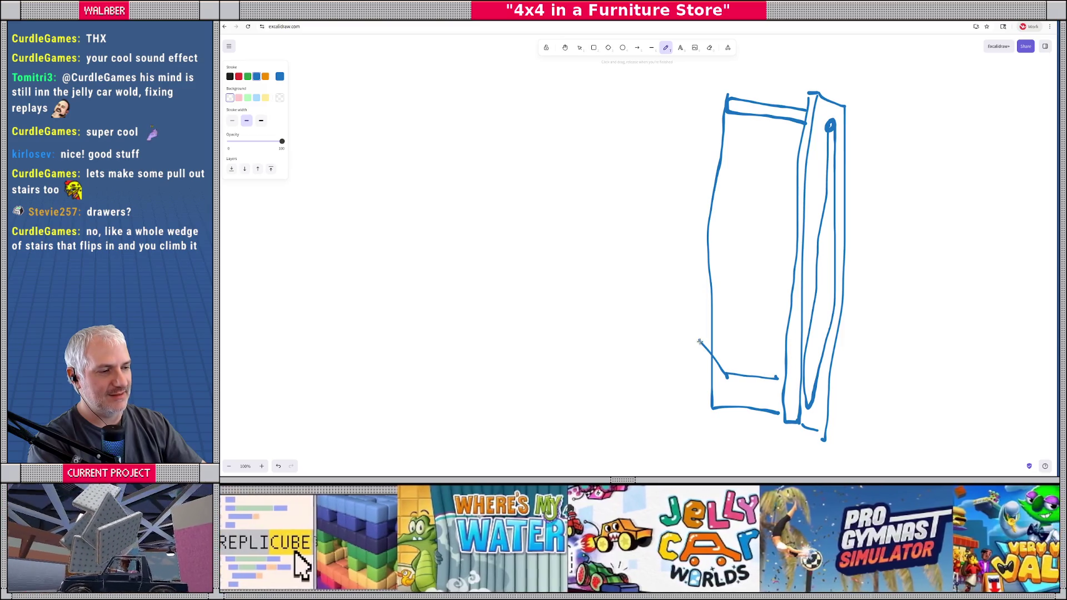
{"action": "left_click_drag", "start_coordinate": [700, 341], "coordinate": [773, 351]}
{"action": "key", "text": "ctrl+z"}
{"action": "key", "text": "ctrl+z"}
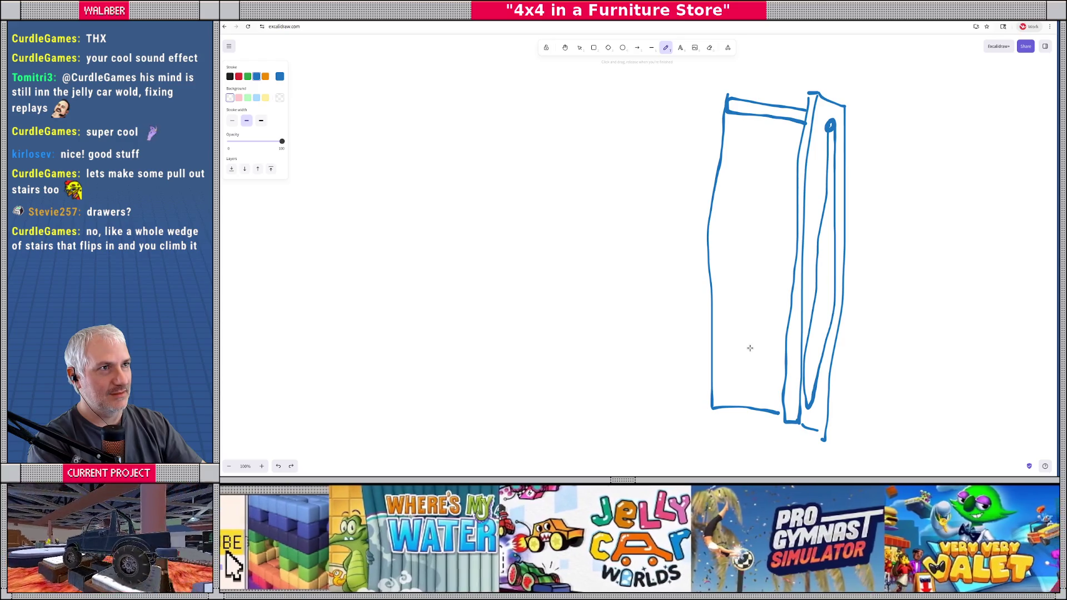
Step: Stack shelf-like step lines inside the panel from the bottom up to the top edge
{"action": "mouse_move", "coordinate": [712, 339]}
{"action": "left_mouse_down"}
{"action": "mouse_move", "coordinate": [721, 360]}
{"action": "mouse_move", "coordinate": [779, 363]}
{"action": "mouse_move", "coordinate": [742, 344]}
{"action": "mouse_move", "coordinate": [781, 347]}
{"action": "left_mouse_up"}
{"action": "mouse_move", "coordinate": [707, 278]}
{"action": "left_mouse_down"}
{"action": "mouse_move", "coordinate": [757, 311]}
{"action": "mouse_move", "coordinate": [788, 312]}
{"action": "left_mouse_up"}
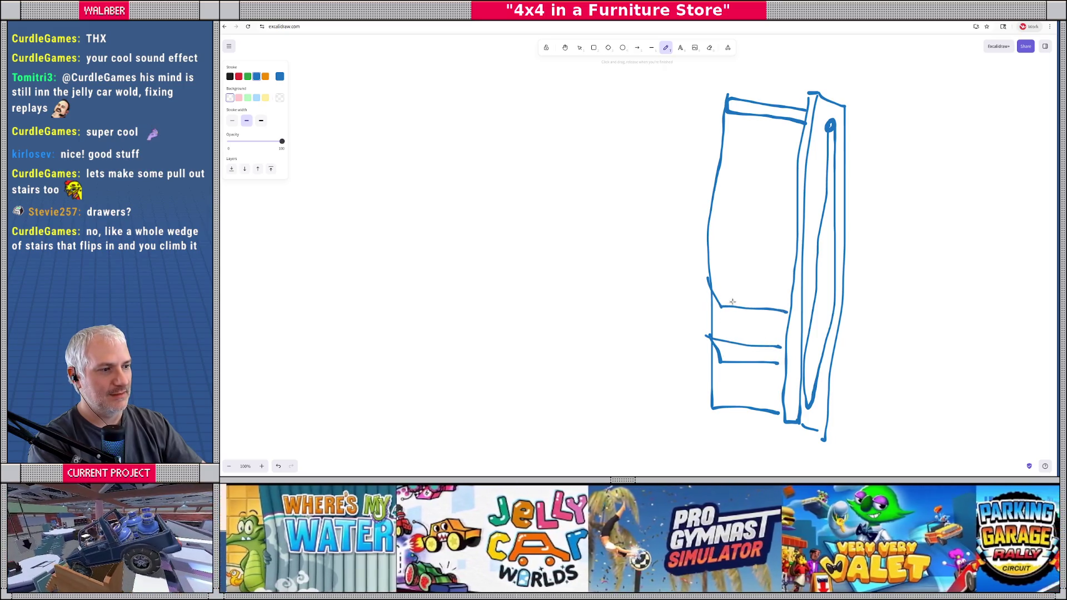
{"action": "left_click_drag", "start_coordinate": [707, 281], "coordinate": [765, 289]}
{"action": "mouse_move", "coordinate": [701, 236]}
{"action": "left_mouse_down"}
{"action": "mouse_move", "coordinate": [710, 257]}
{"action": "mouse_move", "coordinate": [769, 239]}
{"action": "mouse_move", "coordinate": [800, 247]}
{"action": "left_mouse_up"}
{"action": "left_click_drag", "start_coordinate": [711, 255], "coordinate": [791, 262]}
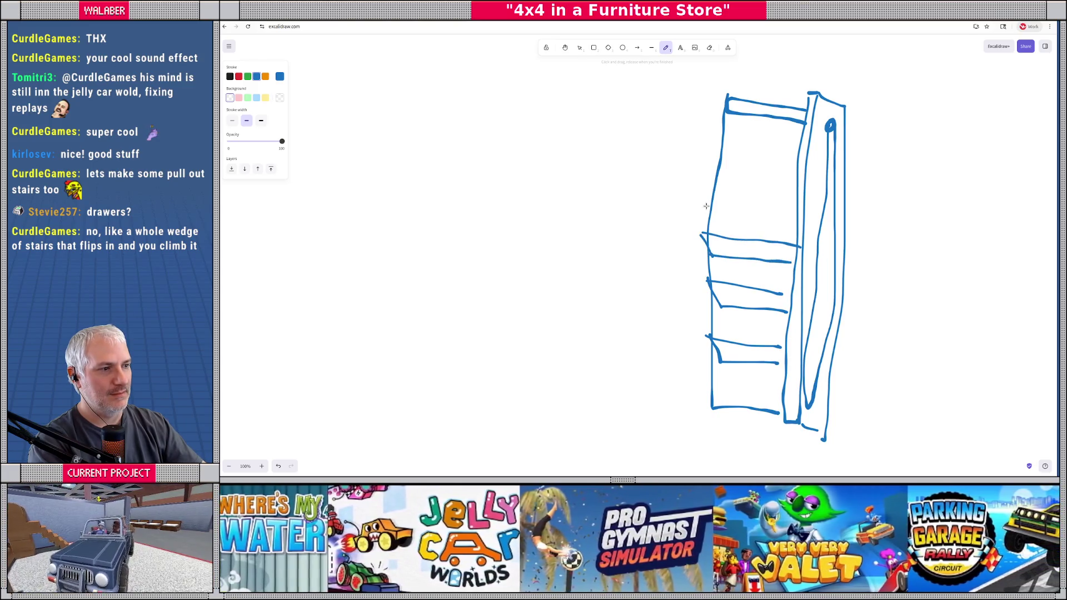
{"action": "mouse_move", "coordinate": [706, 183]}
{"action": "left_mouse_down"}
{"action": "mouse_move", "coordinate": [714, 215]}
{"action": "mouse_move", "coordinate": [797, 223]}
{"action": "left_mouse_up"}
{"action": "left_click_drag", "start_coordinate": [698, 183], "coordinate": [802, 193]}
{"action": "mouse_move", "coordinate": [714, 134]}
{"action": "left_mouse_down"}
{"action": "mouse_move", "coordinate": [730, 164]}
{"action": "mouse_move", "coordinate": [786, 147]}
{"action": "mouse_move", "coordinate": [782, 163]}
{"action": "left_mouse_up"}
{"action": "mouse_move", "coordinate": [726, 96]}
{"action": "left_mouse_down"}
{"action": "mouse_move", "coordinate": [729, 119]}
{"action": "mouse_move", "coordinate": [803, 107]}
{"action": "left_mouse_up"}
{"action": "left_click_drag", "start_coordinate": [734, 119], "coordinate": [790, 134]}
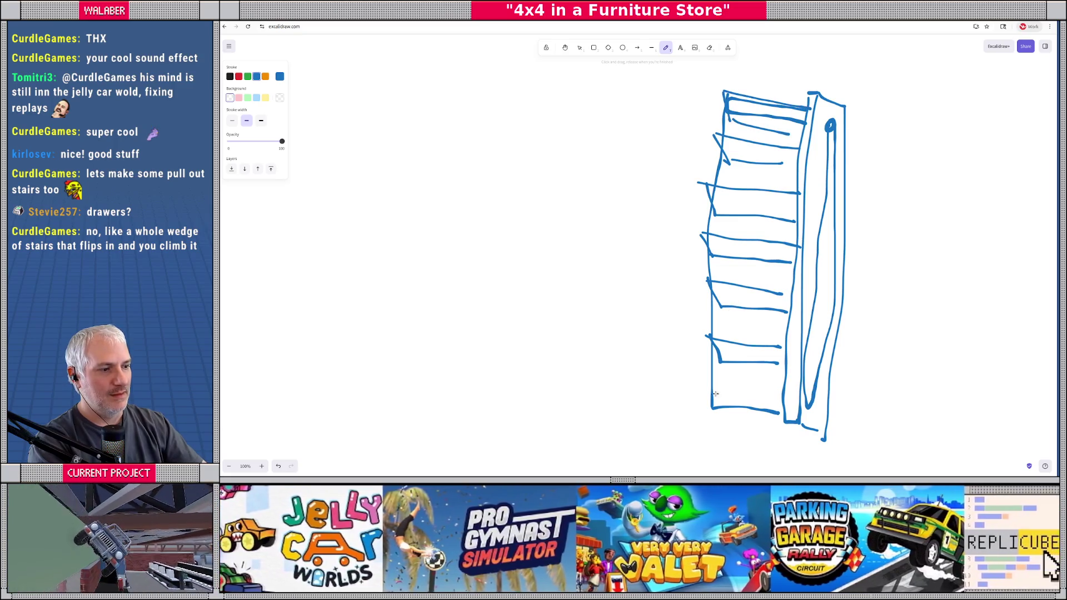
Step: Add an outer frame on the left, a leftward arrow along the base, and a tall rectangle further left
{"action": "mouse_move", "coordinate": [686, 406]}
{"action": "left_mouse_down"}
{"action": "mouse_move", "coordinate": [693, 154]}
{"action": "mouse_move", "coordinate": [725, 89]}
{"action": "mouse_move", "coordinate": [760, 101]}
{"action": "left_mouse_up"}
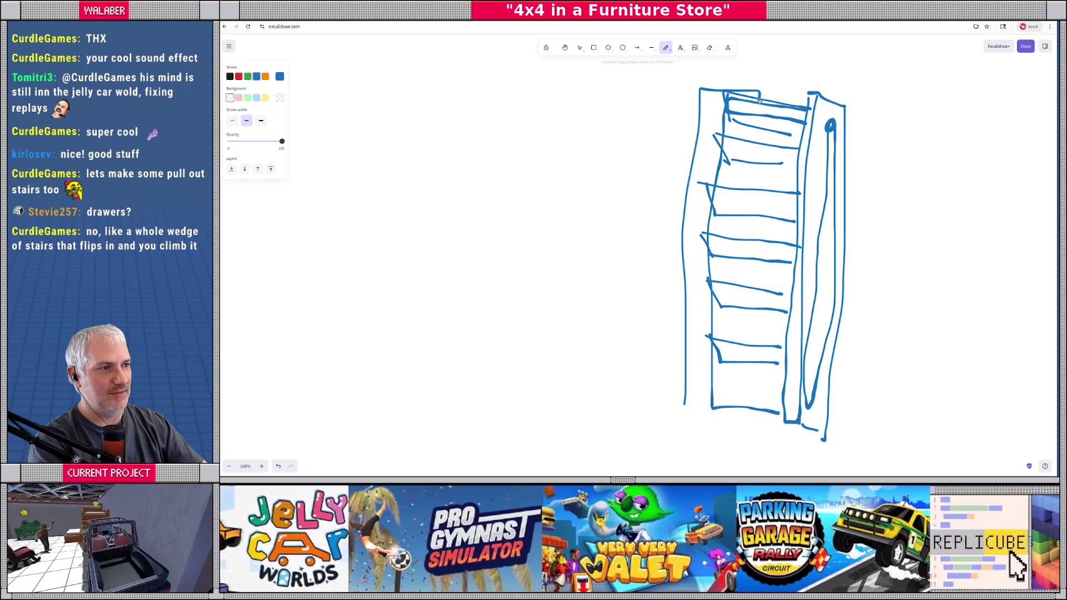
{"action": "mouse_move", "coordinate": [686, 406]}
{"action": "left_mouse_down"}
{"action": "mouse_move", "coordinate": [714, 398]}
{"action": "mouse_move", "coordinate": [735, 342]}
{"action": "mouse_move", "coordinate": [731, 222]}
{"action": "mouse_move", "coordinate": [752, 94]}
{"action": "left_mouse_up"}
{"action": "left_click_drag", "start_coordinate": [746, 406], "coordinate": [534, 409]}
{"action": "mouse_move", "coordinate": [556, 393]}
{"action": "left_mouse_down"}
{"action": "mouse_move", "coordinate": [501, 420]}
{"action": "mouse_move", "coordinate": [526, 424]}
{"action": "left_mouse_up"}
{"action": "mouse_move", "coordinate": [573, 136]}
{"action": "left_mouse_down"}
{"action": "mouse_move", "coordinate": [572, 370]}
{"action": "mouse_move", "coordinate": [529, 219]}
{"action": "mouse_move", "coordinate": [578, 137]}
{"action": "mouse_move", "coordinate": [548, 151]}
{"action": "mouse_move", "coordinate": [427, 328]}
{"action": "left_mouse_up"}
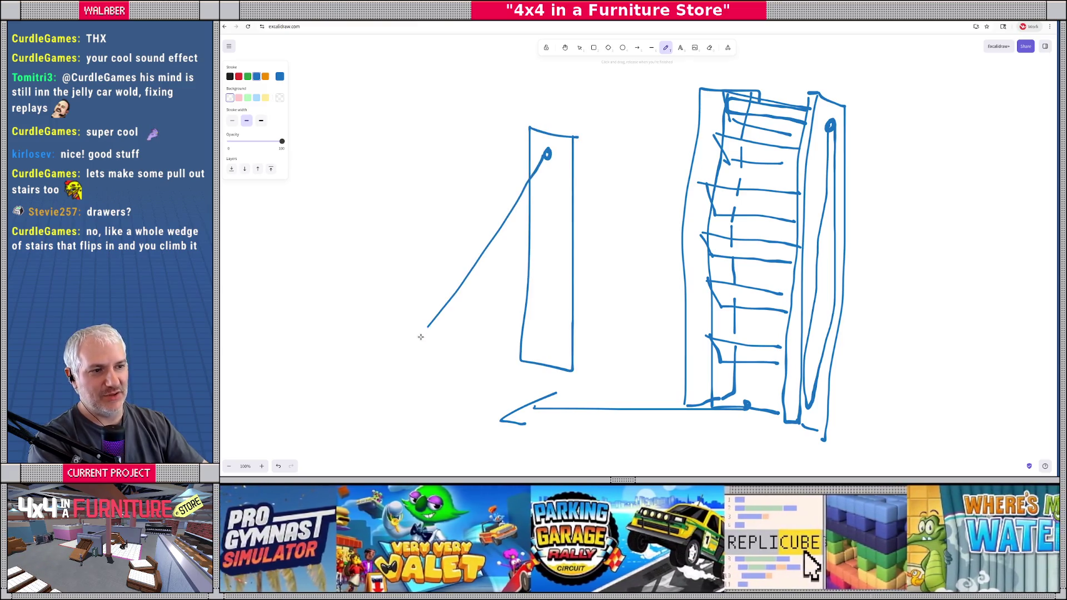
Step: Draw diagonal swing lines down-left, a stroke up to the knob, and a double-headed sliding arrow
{"action": "left_click_drag", "start_coordinate": [547, 195], "coordinate": [382, 282]}
{"action": "mouse_move", "coordinate": [549, 236]}
{"action": "left_mouse_down"}
{"action": "mouse_move", "coordinate": [261, 341]}
{"action": "mouse_move", "coordinate": [320, 325]}
{"action": "left_mouse_up"}
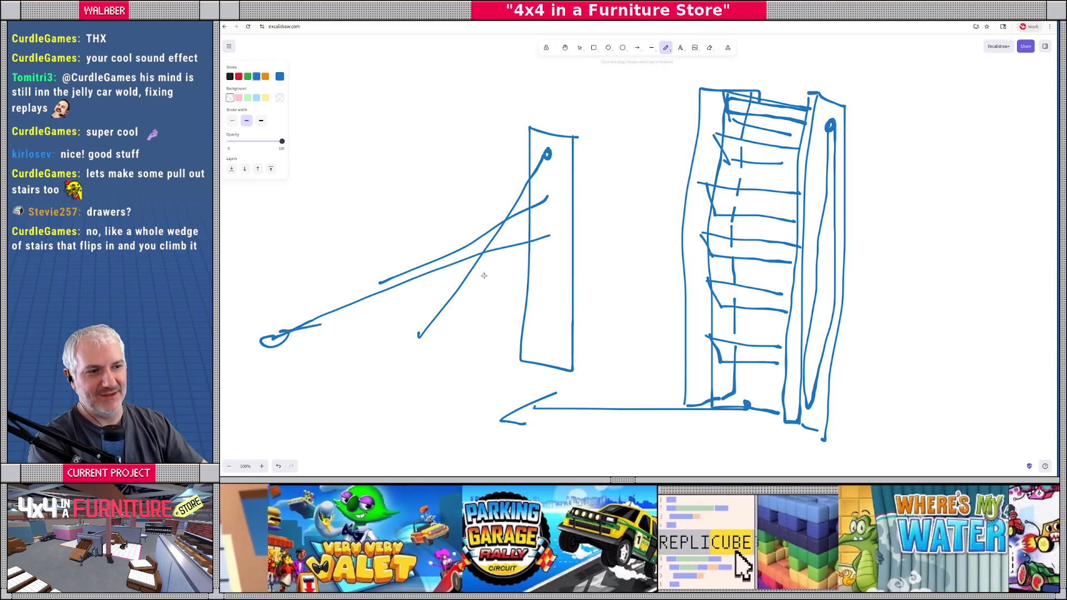
{"action": "mouse_move", "coordinate": [545, 234]}
{"action": "left_mouse_down"}
{"action": "mouse_move", "coordinate": [540, 170]}
{"action": "mouse_move", "coordinate": [566, 195]}
{"action": "mouse_move", "coordinate": [551, 238]}
{"action": "left_mouse_up"}
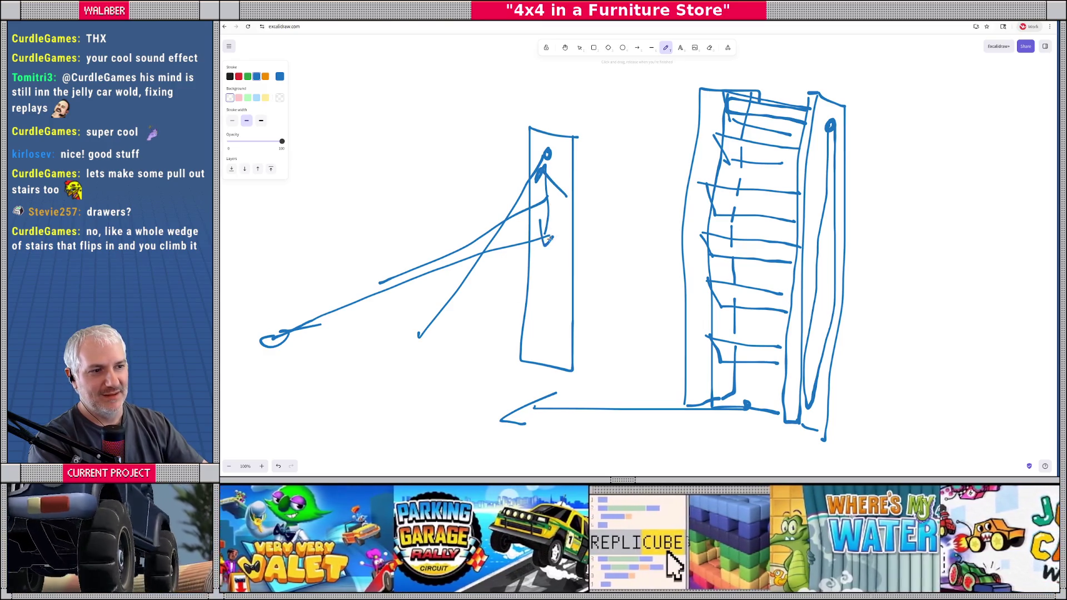
{"action": "mouse_move", "coordinate": [388, 354]}
{"action": "left_mouse_down"}
{"action": "mouse_move", "coordinate": [297, 350]}
{"action": "mouse_move", "coordinate": [332, 370]}
{"action": "mouse_move", "coordinate": [400, 356]}
{"action": "mouse_move", "coordinate": [379, 368]}
{"action": "left_mouse_up"}
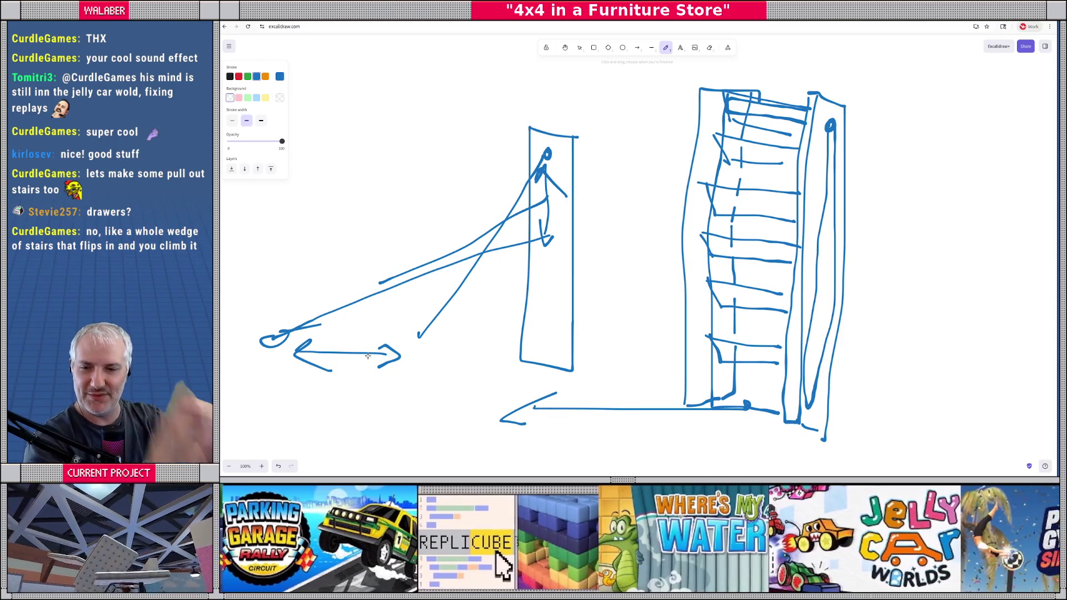
{"action": "scroll", "coordinate": [640, 245], "scroll_direction": "left", "scroll_amount": 1}
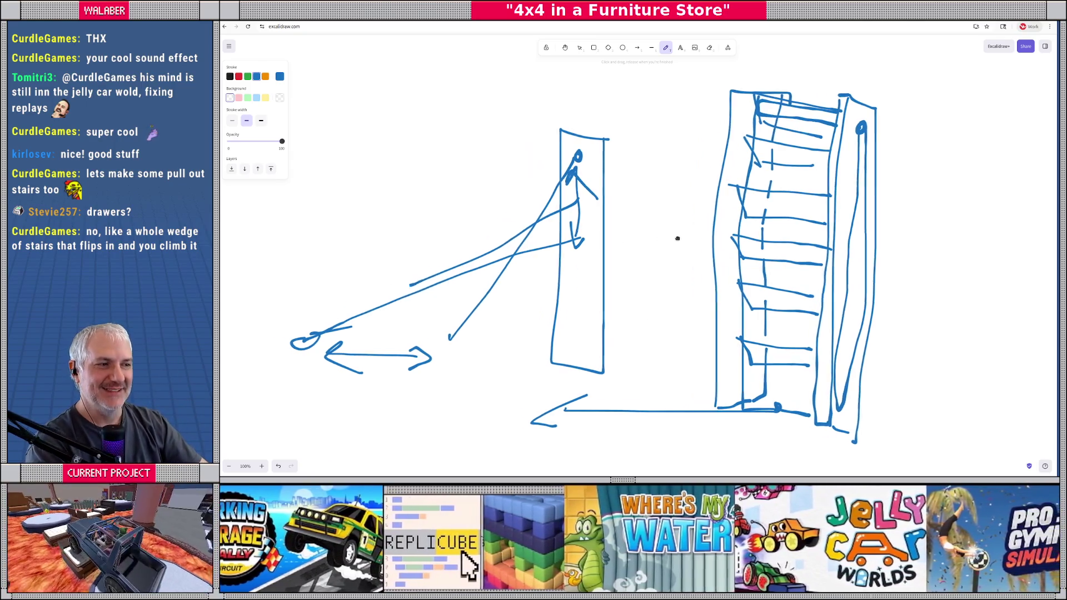
{"action": "scroll", "coordinate": [626, 172], "scroll_direction": "down", "scroll_amount": 2}
{"action": "scroll", "coordinate": [1044, 75], "scroll_direction": "down", "scroll_amount": 1}
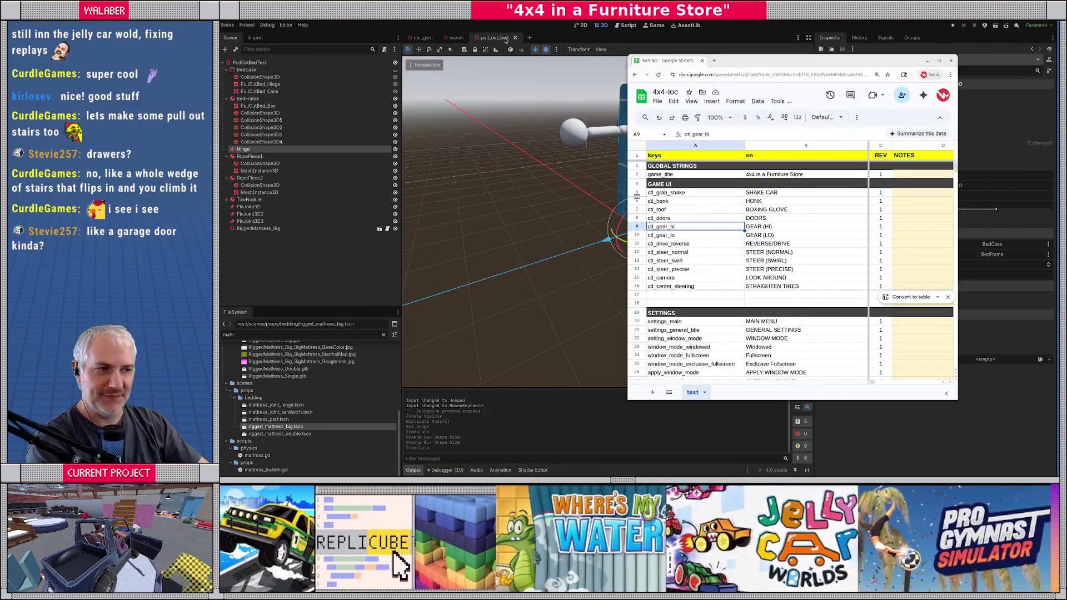
Step: Attach a default-template pull_out_bed.gd script to PullOutBedTest, saved in a res://scripts subfolder
{"action": "key", "text": "alt+Tab"}
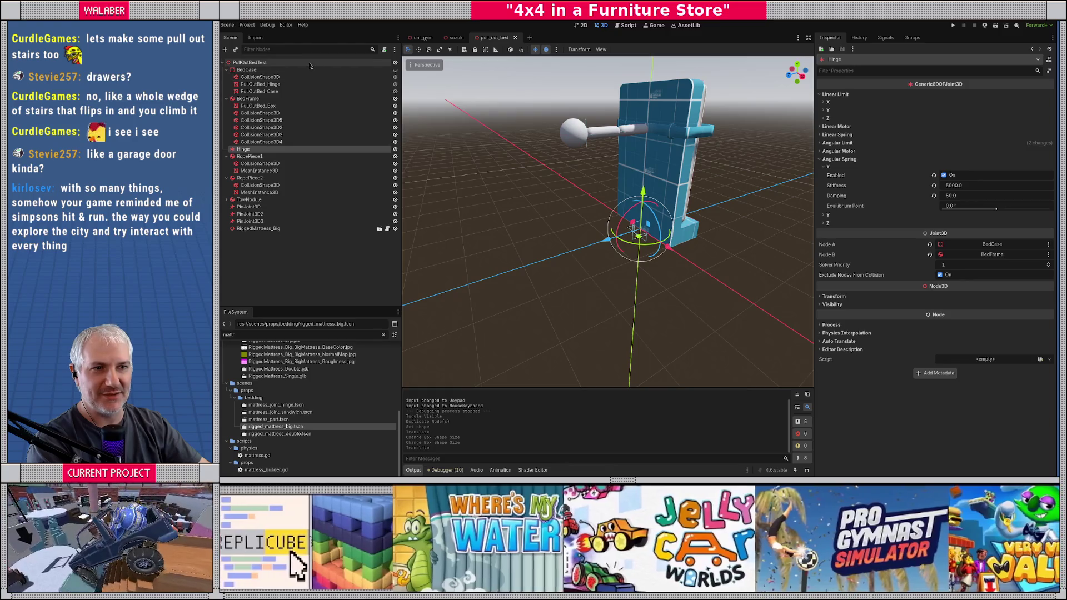
{"action": "right_click", "coordinate": [311, 62]}
{"action": "left_click", "coordinate": [353, 131]}
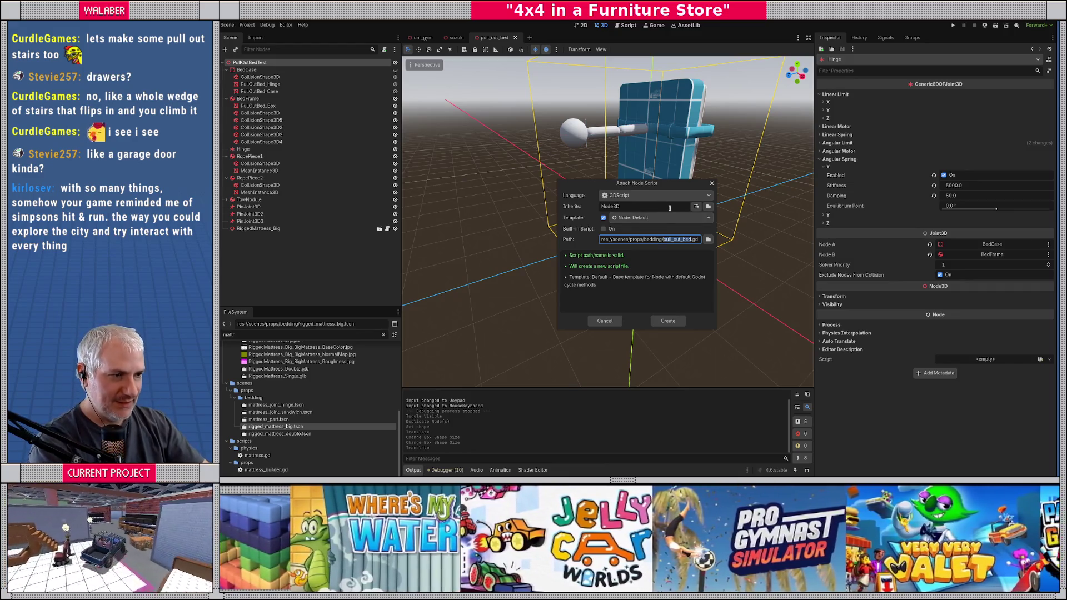
{"action": "left_click", "coordinate": [689, 217]}
{"action": "left_click", "coordinate": [689, 224]}
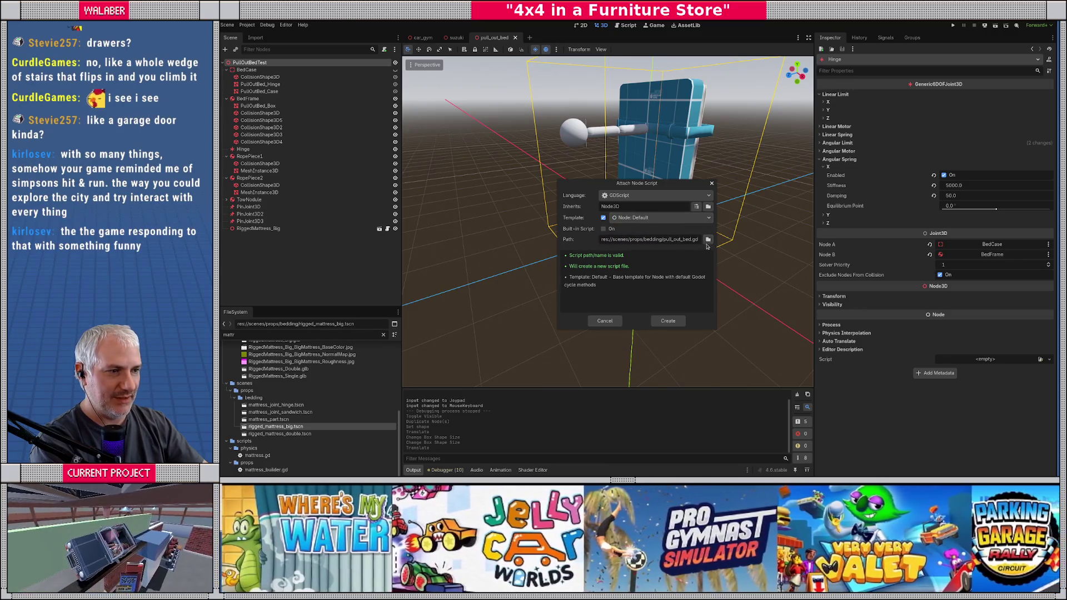
{"action": "left_click", "coordinate": [708, 240]}
{"action": "left_click", "coordinate": [488, 141]}
{"action": "left_click", "coordinate": [488, 141]}
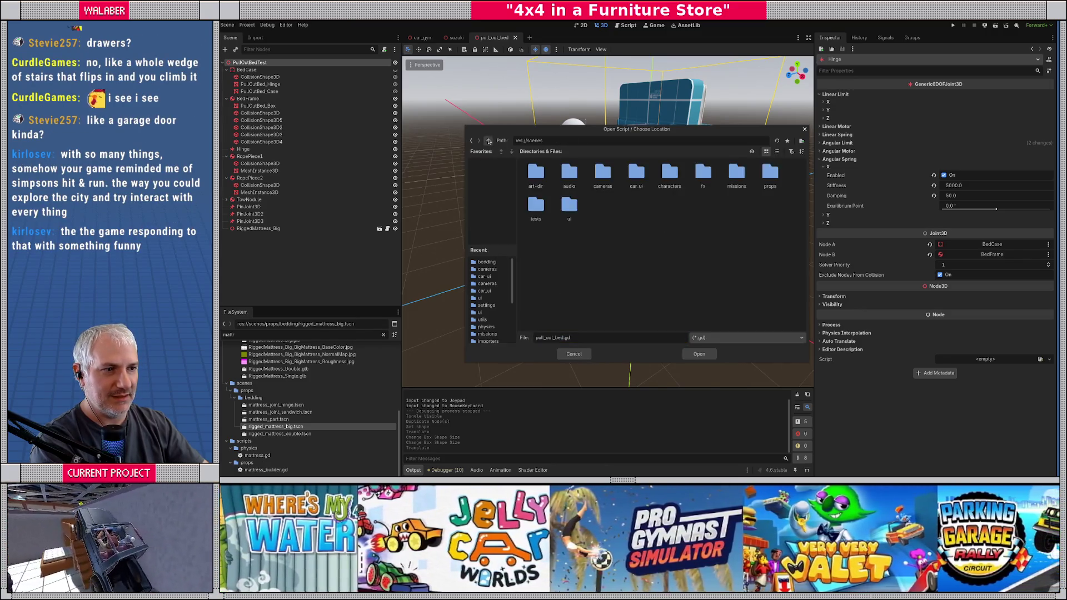
{"action": "left_click", "coordinate": [488, 141]}
{"action": "double_click", "coordinate": [769, 183]}
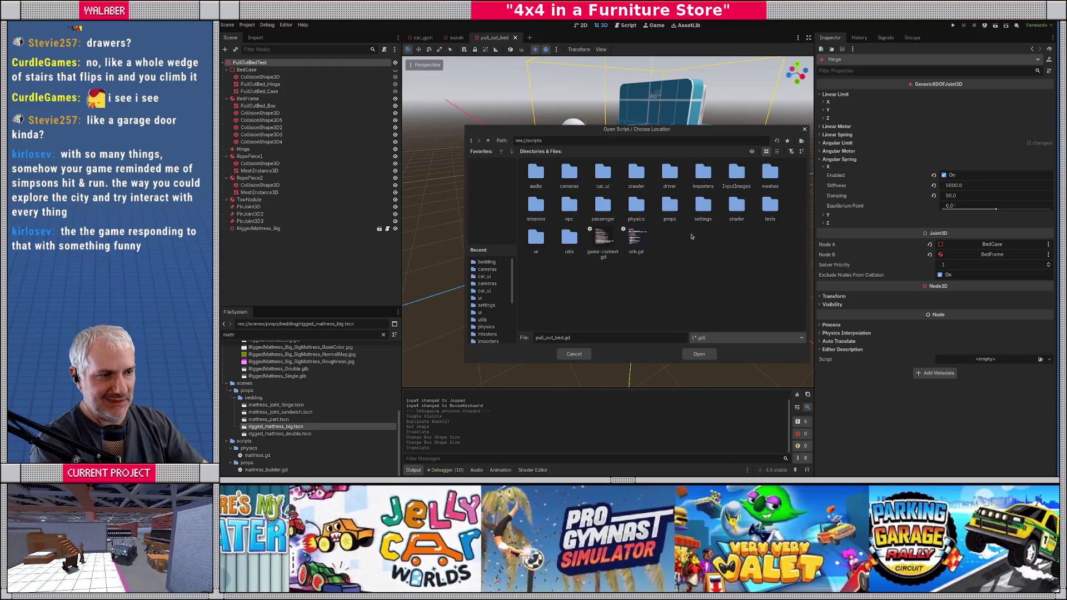
{"action": "double_click", "coordinate": [670, 207]}
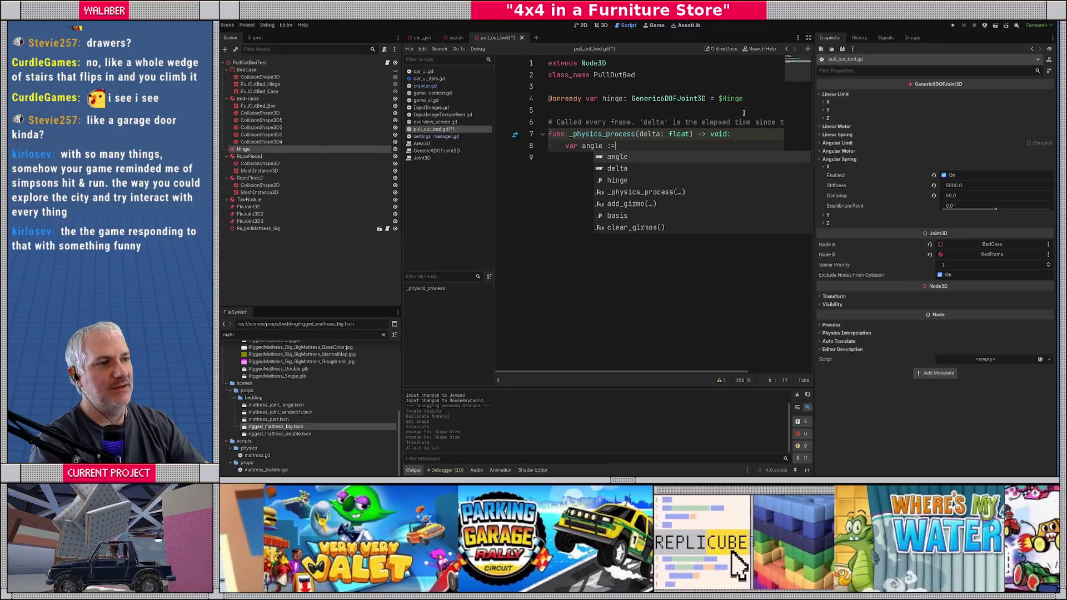
Step: Select BedFrame in the 3D view, tilt it around its pivot, and undo the tilt
{"action": "left_click", "coordinate": [597, 27]}
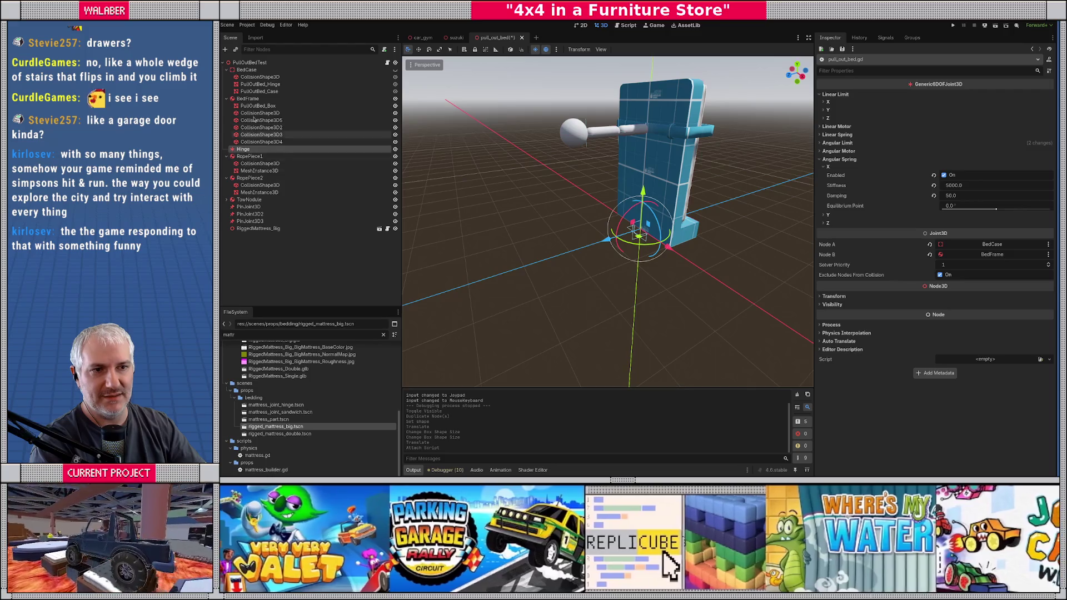
{"action": "left_click", "coordinate": [248, 98]}
{"action": "key", "text": "f"}
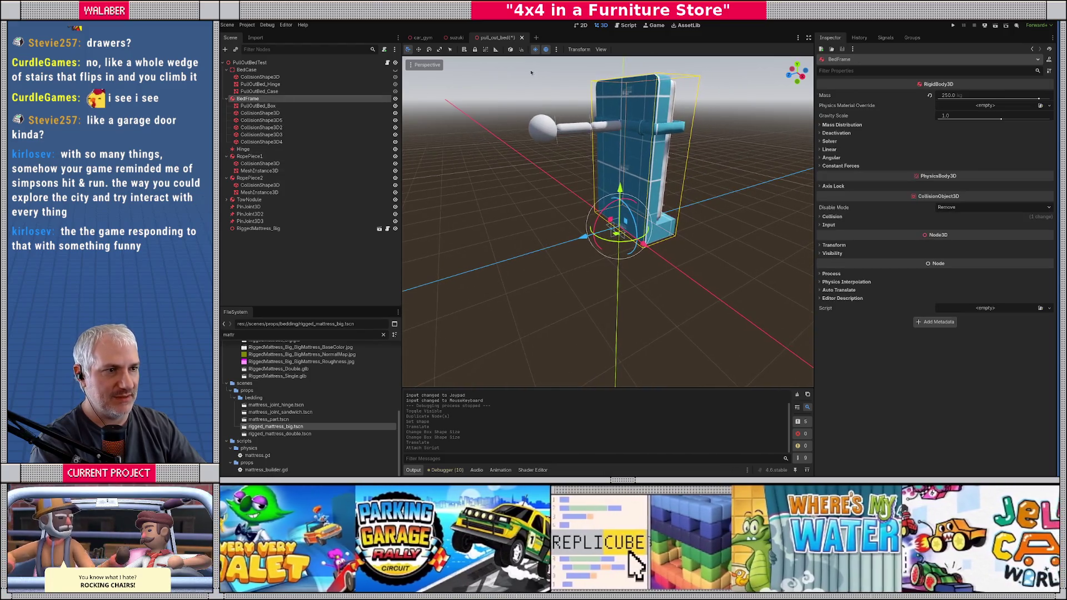
{"action": "left_click_drag", "start_coordinate": [605, 221], "coordinate": [611, 208]}
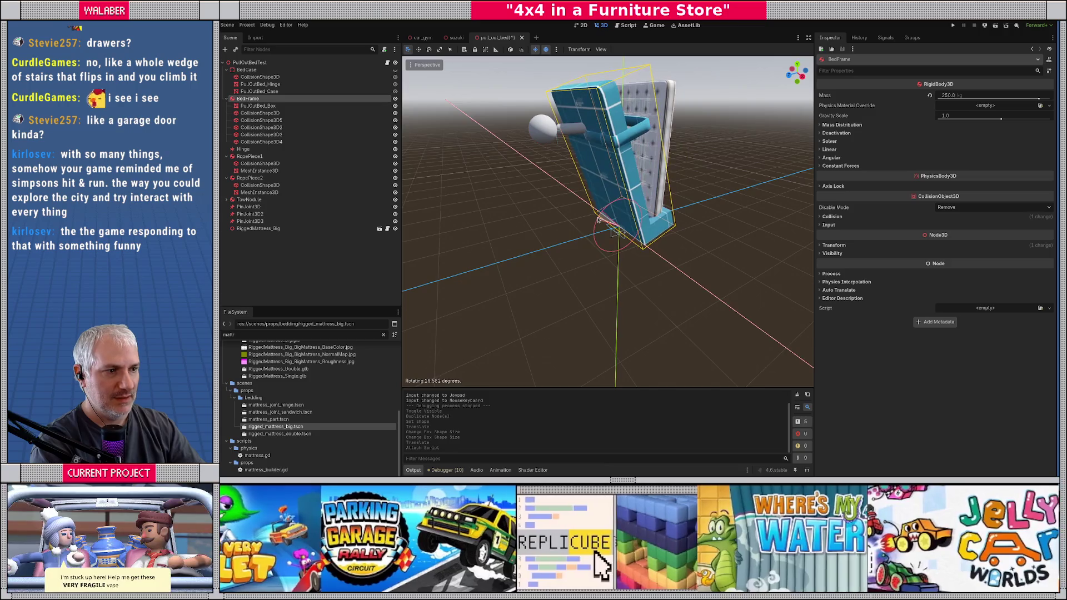
{"action": "key", "text": "ctrl+z"}
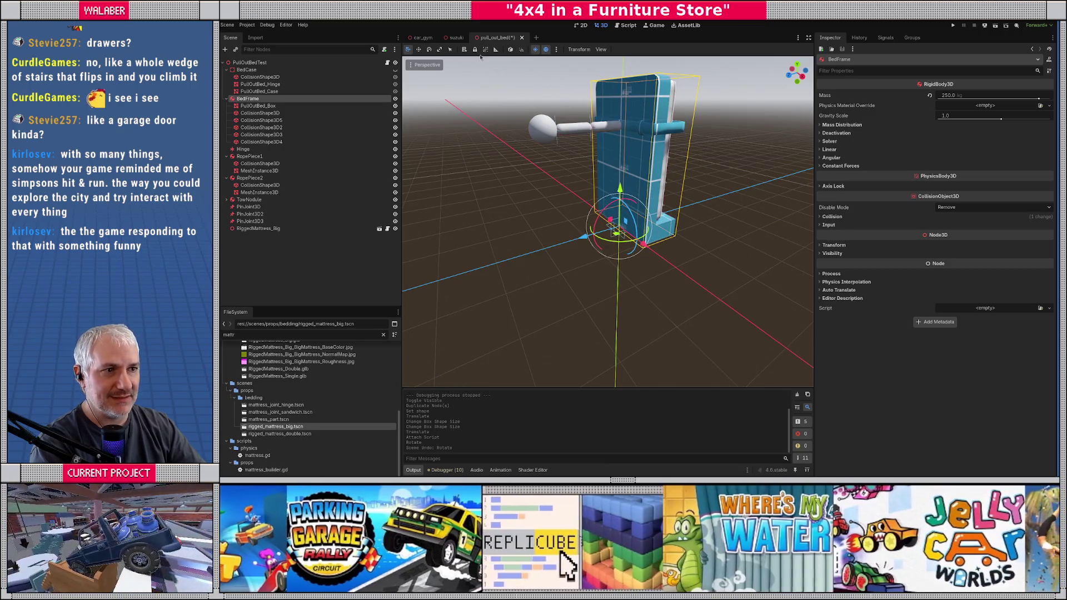
Step: Undo the root's script detachment, then tilt BedFrame again and set it back upright
{"action": "left_click", "coordinate": [601, 213]}
{"action": "key", "text": "ctrl+z"}
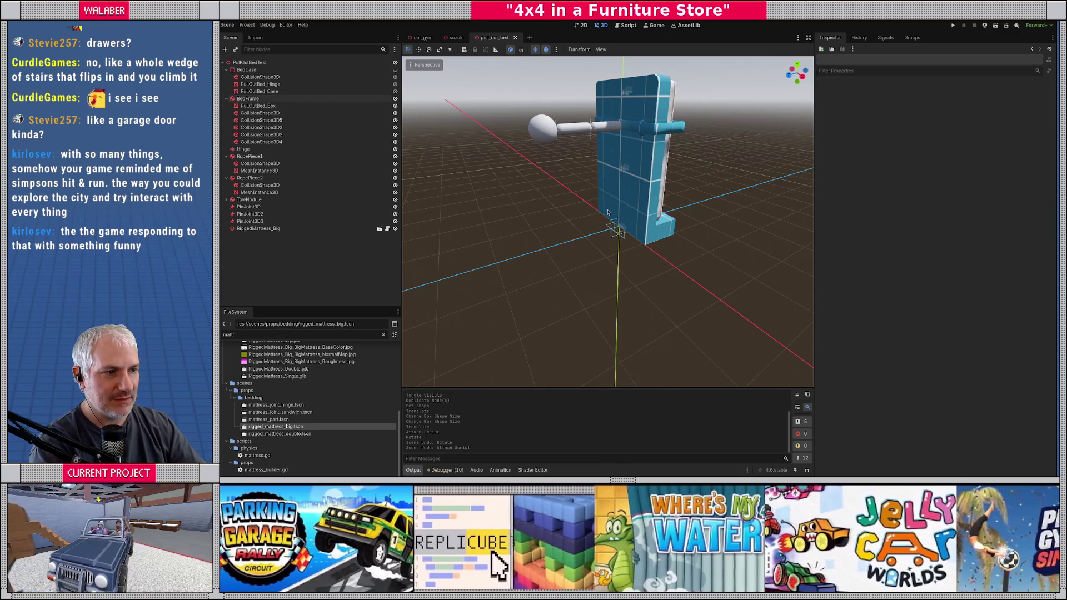
{"action": "left_click", "coordinate": [614, 207]}
{"action": "left_click", "coordinate": [590, 215]}
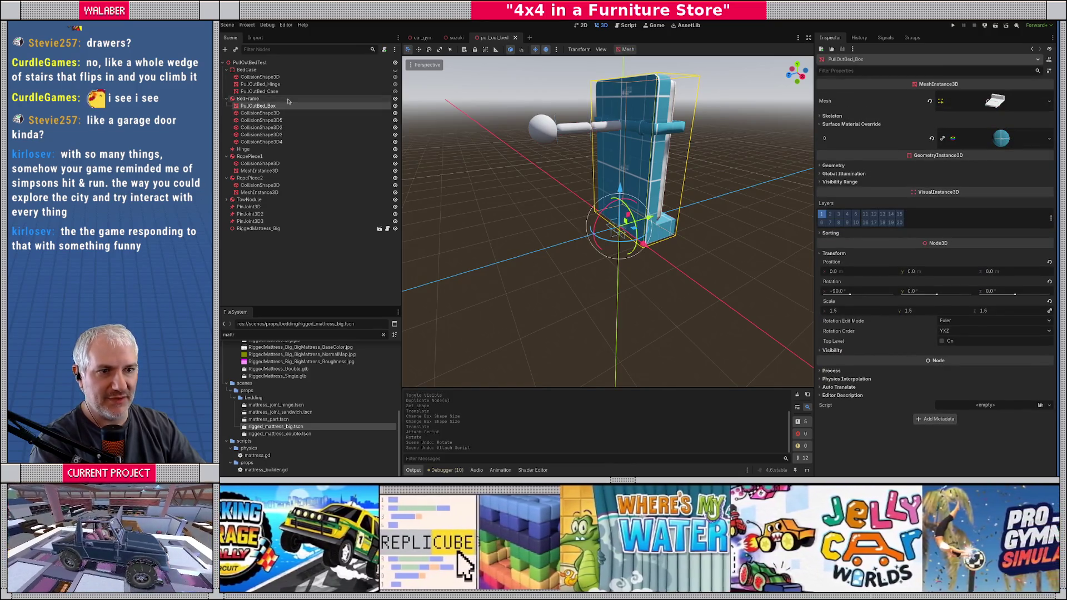
{"action": "left_click_drag", "start_coordinate": [602, 212], "coordinate": [580, 217]}
{"action": "key", "text": "ctrl+z"}
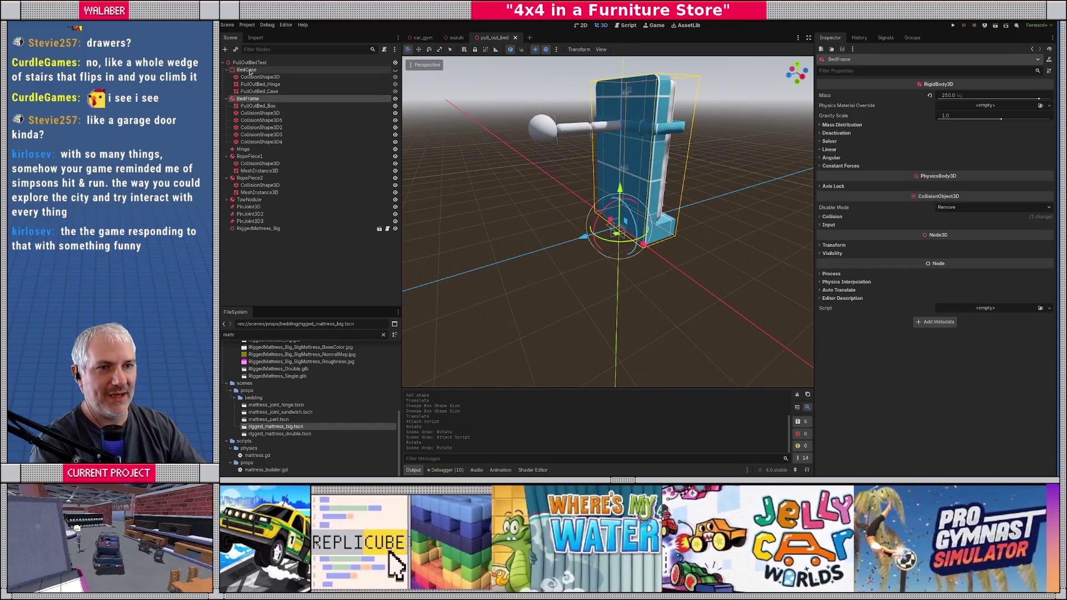
{"action": "left_click", "coordinate": [626, 25]}
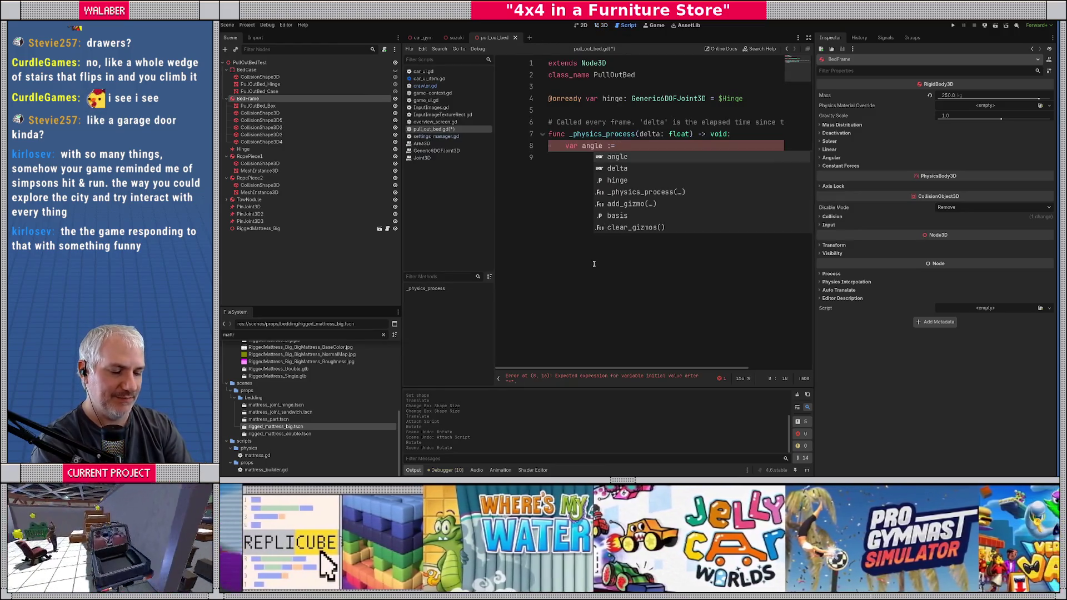
{"action": "key", "text": "Escape"}
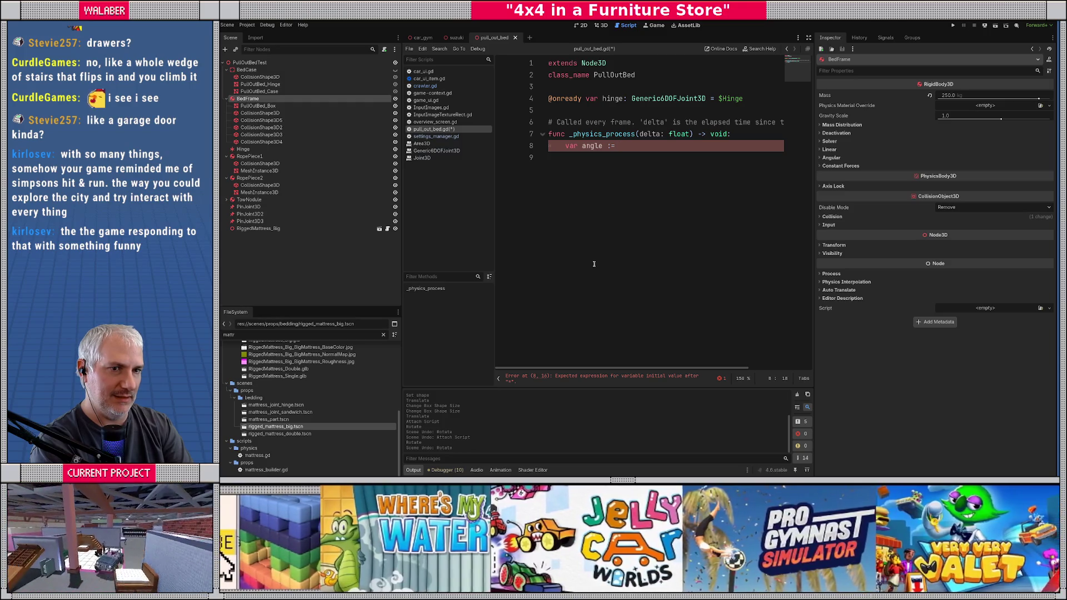
{"action": "right_click", "coordinate": [268, 99]}
{"action": "left_click", "coordinate": [311, 256]}
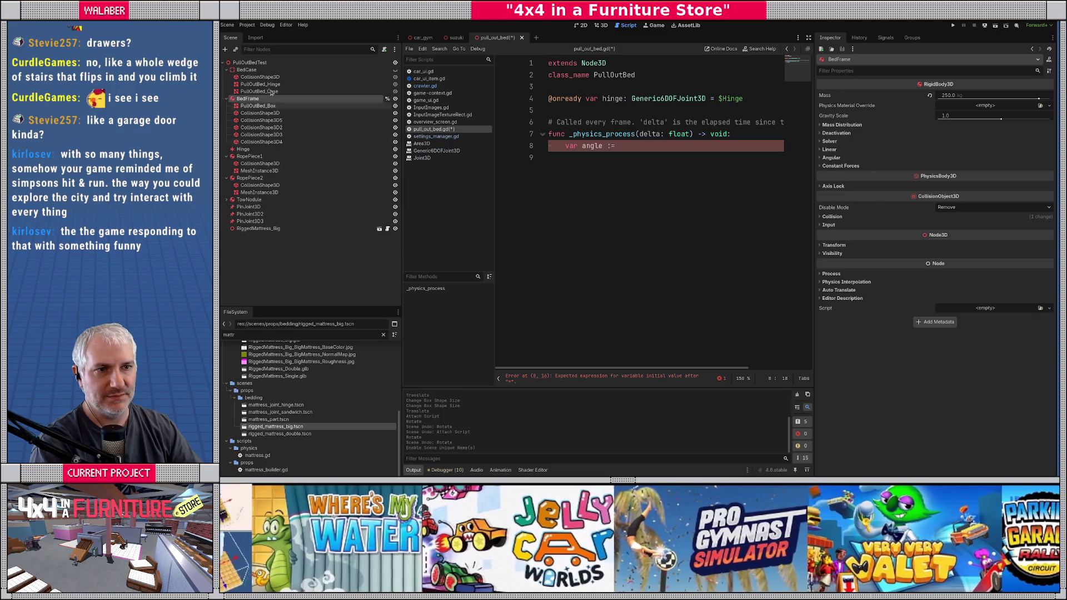
{"action": "right_click", "coordinate": [250, 71]}
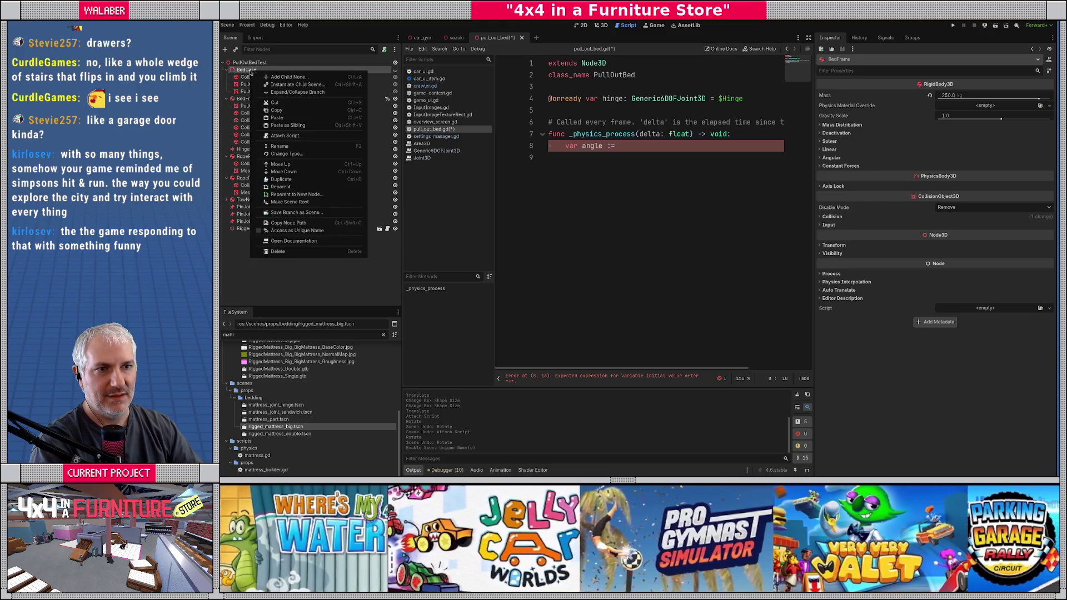
{"action": "key", "text": "Escape"}
{"action": "left_click_drag", "start_coordinate": [267, 73], "coordinate": [547, 110], "text": "ctrl"}
{"action": "left_click_drag", "start_coordinate": [256, 100], "coordinate": [548, 122], "text": "ctrl"}
{"action": "left_click", "coordinate": [651, 168]}
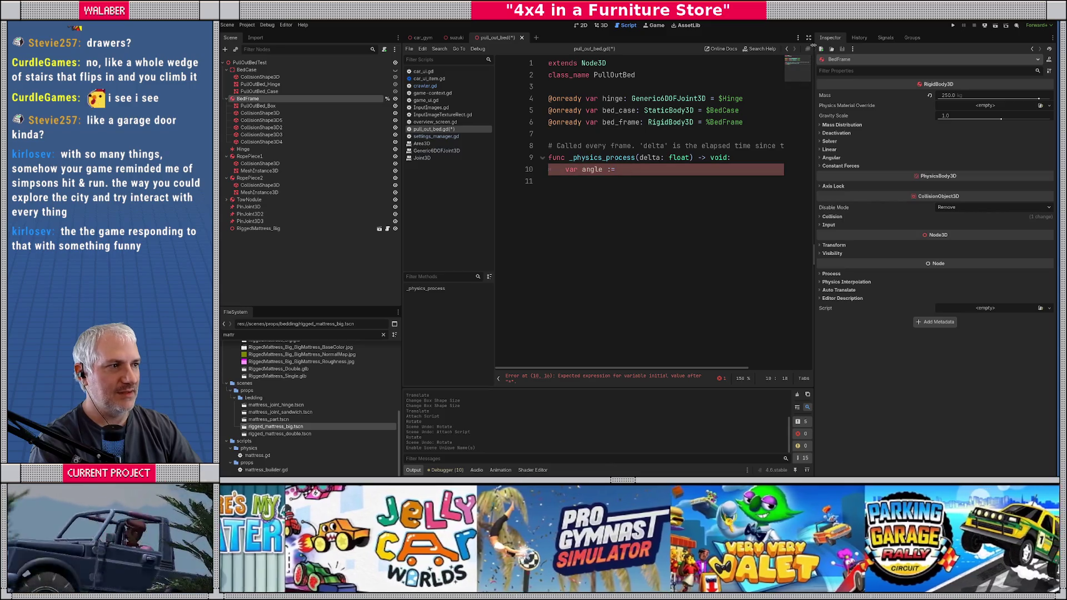
{"action": "left_click", "coordinate": [809, 37]}
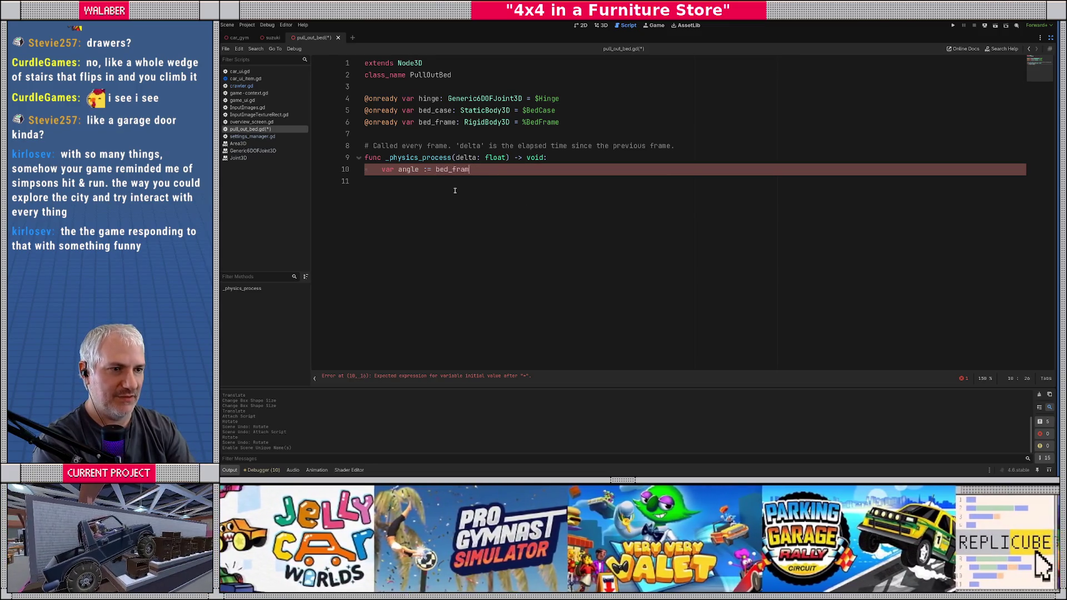
Step: Complete line 10 so angle is the frame's signed_angle_to against bed_case.global_basis.x
{"action": "type", "text": "e.glo"}
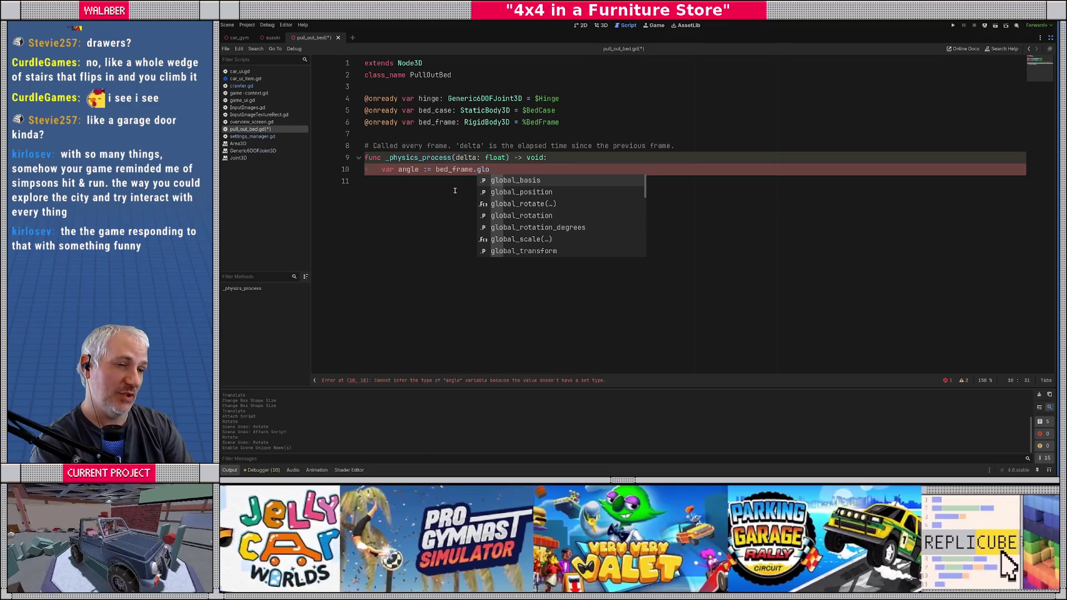
{"action": "key", "text": "Return"}
{"action": "type", "text": ".a"}
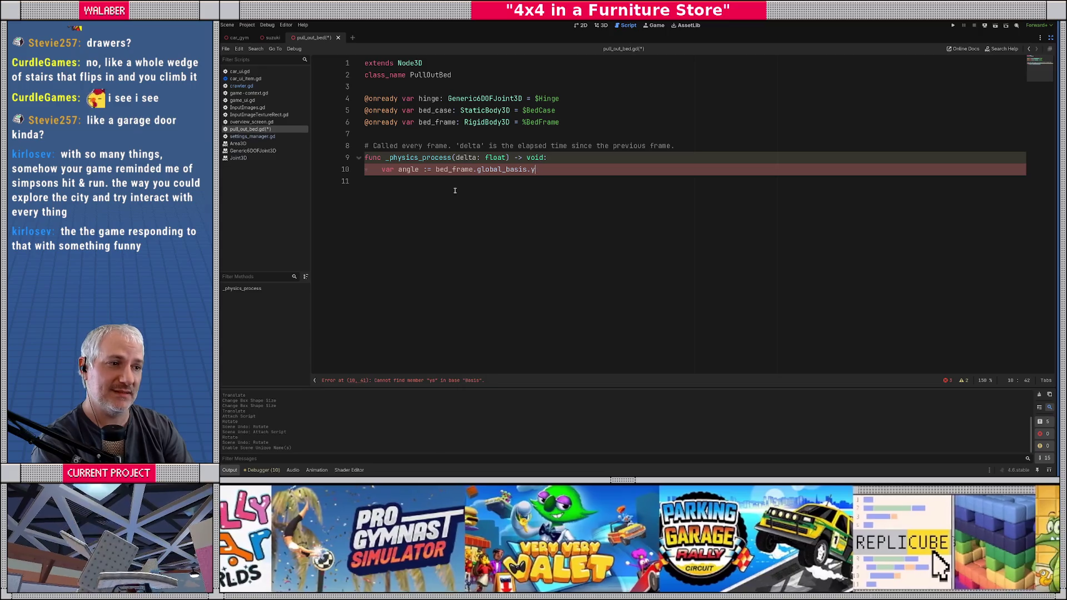
{"action": "key", "text": "Down"}
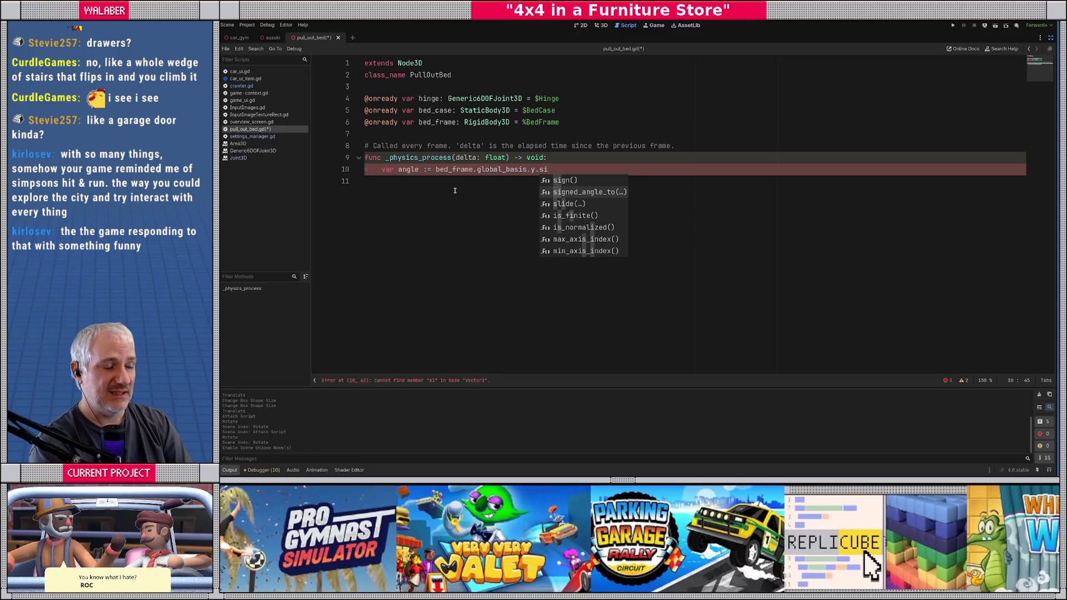
{"action": "key", "text": "Return"}
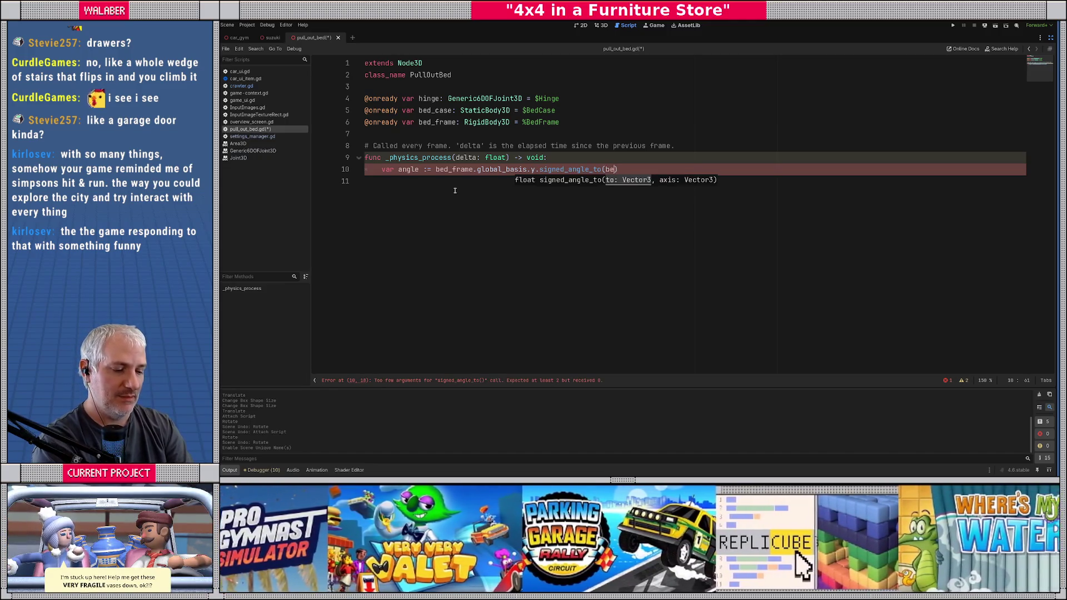
{"action": "type", "text": "d_case.global_ba"}
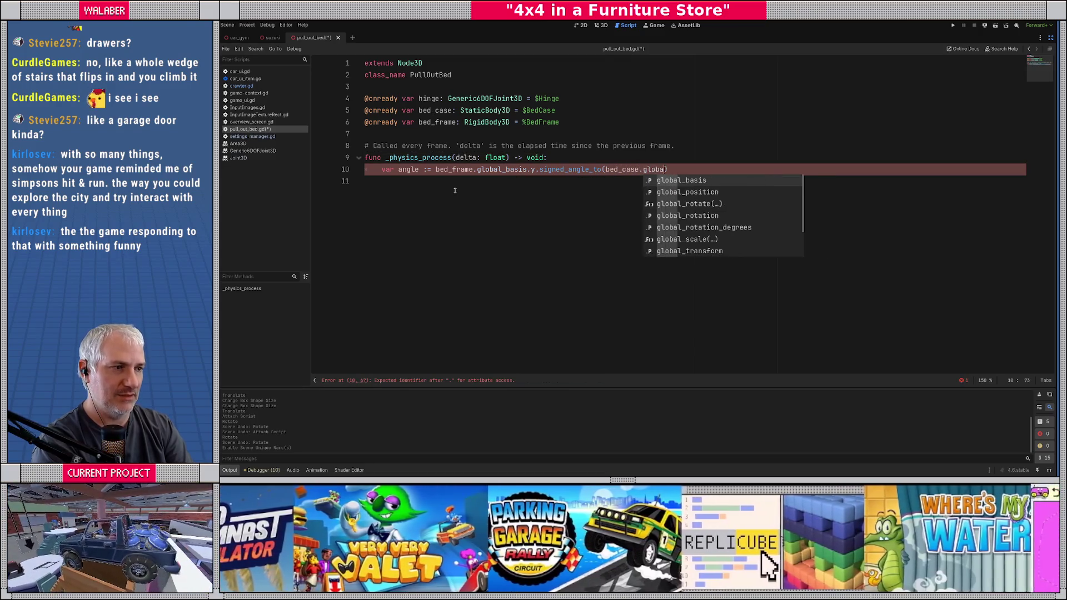
{"action": "key", "text": "Return"}
{"action": "type", "text": "."}
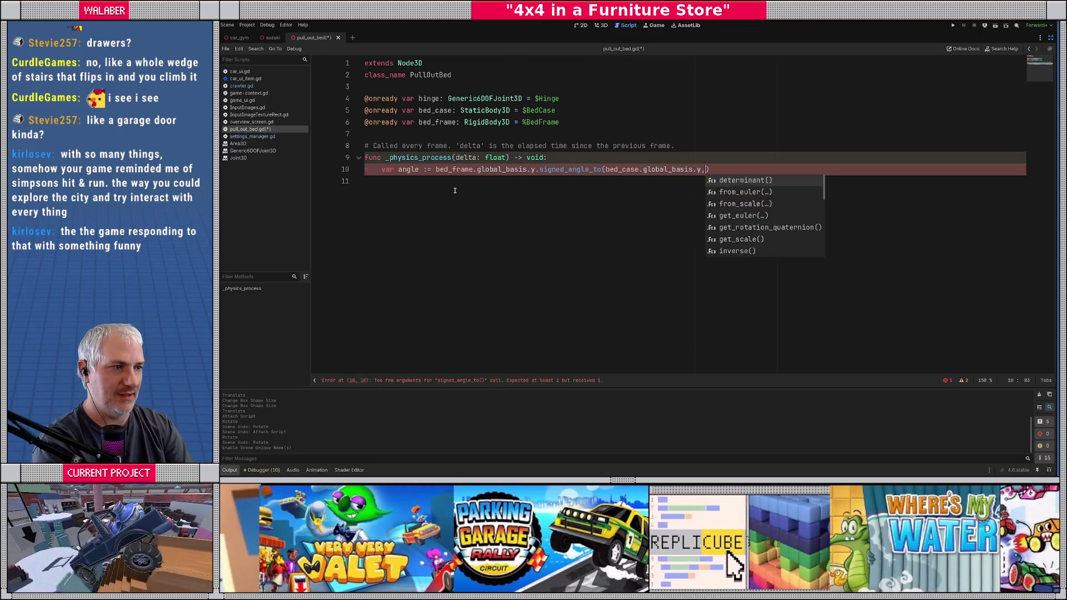
{"action": "type", "text": "y, bed_ca"}
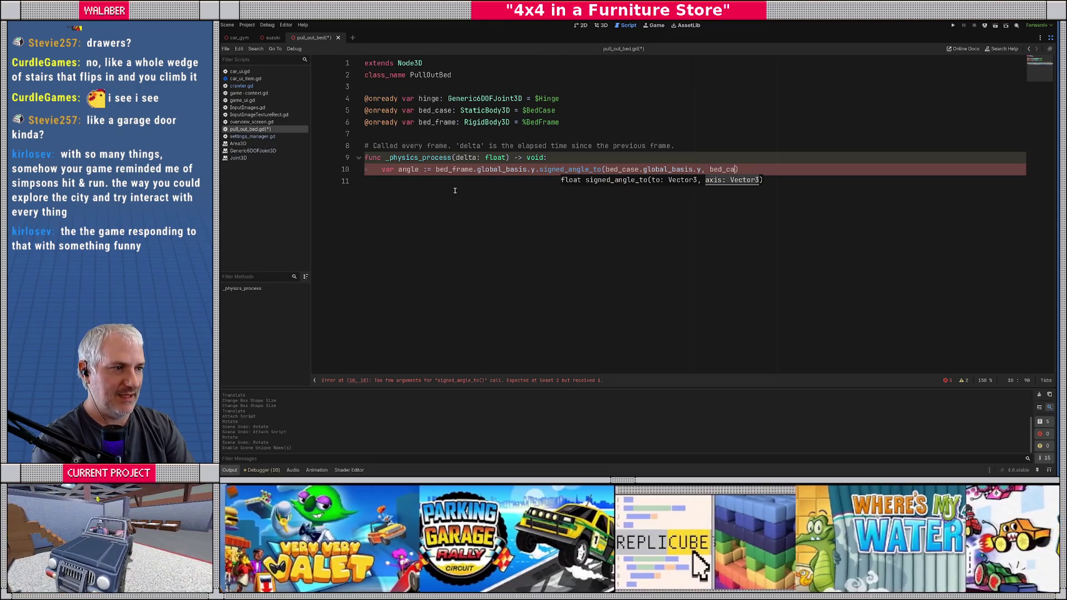
{"action": "type", "text": "loba"}
{"action": "key", "text": "Return"}
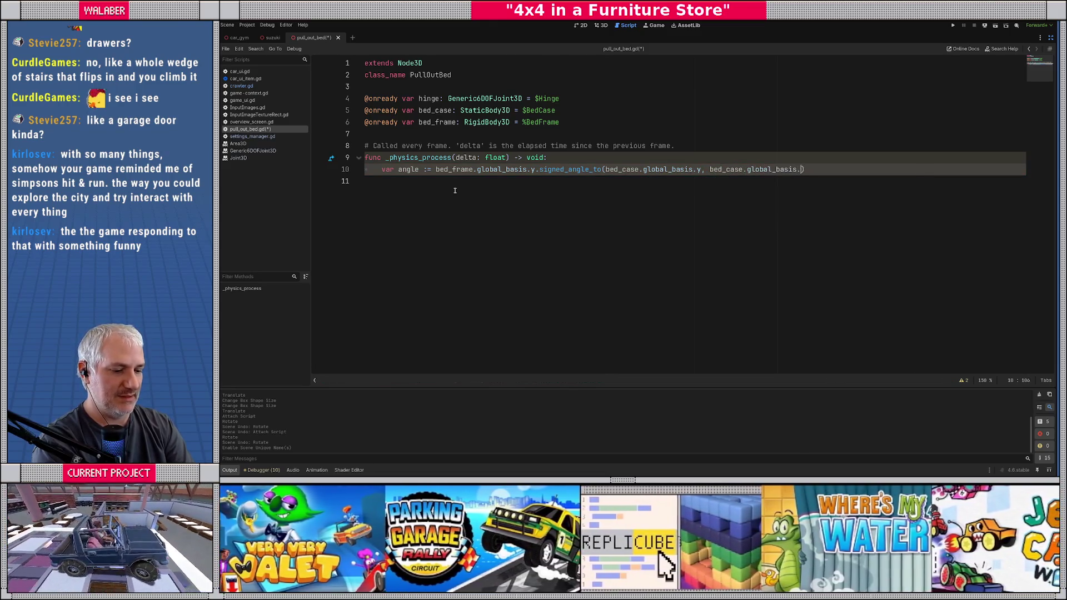
{"action": "type", "text": ".x"}
{"action": "key", "text": "Escape"}
Step: Add print(rad_to_deg(angle)) on line 11 and save the script
{"action": "key", "text": "Return"}
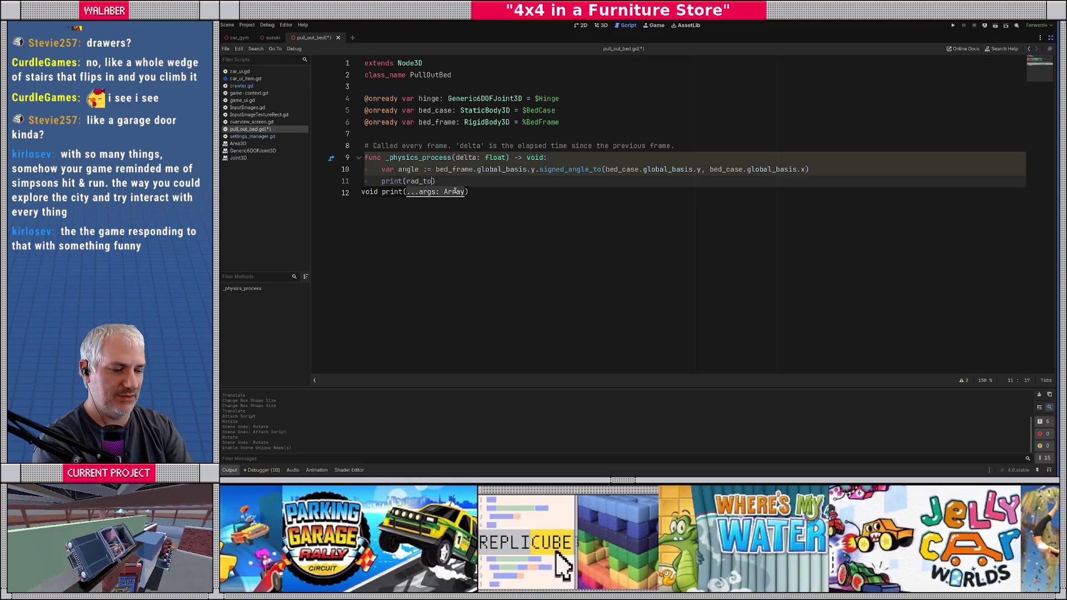
{"action": "type", "text": "_deg(angle"}
{"action": "key", "text": "ctrl+s"}
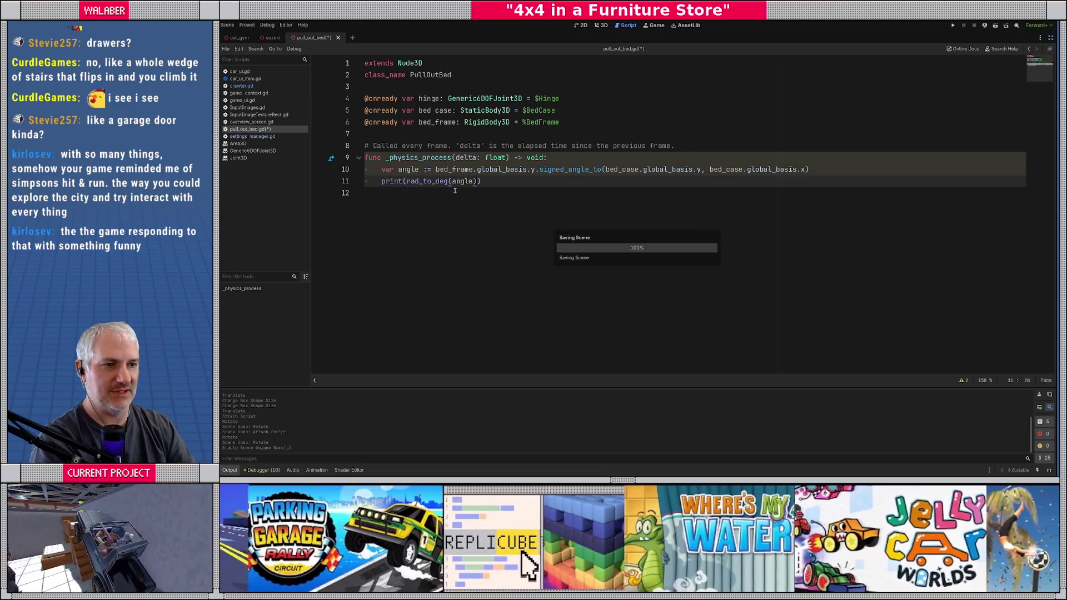
{"action": "left_click", "coordinate": [1051, 37]}
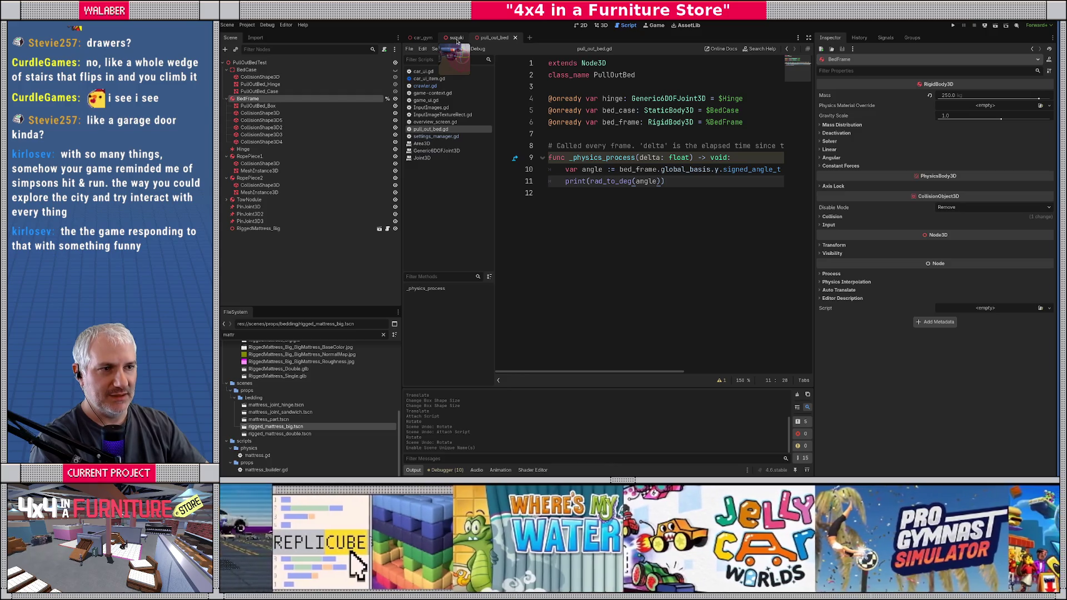
{"action": "left_click", "coordinate": [430, 38]}
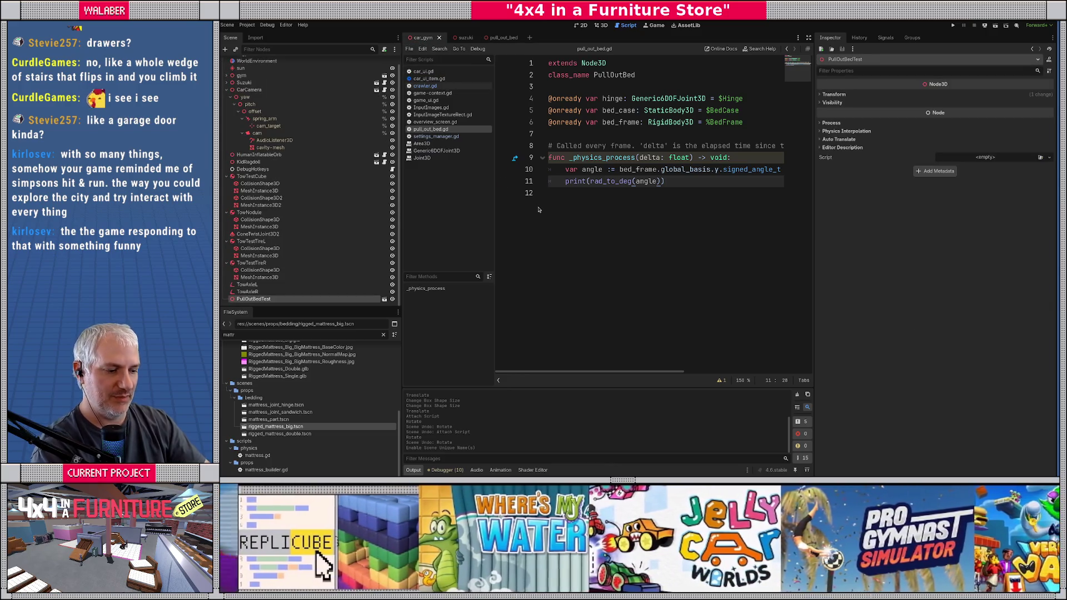
{"action": "key", "text": "F5"}
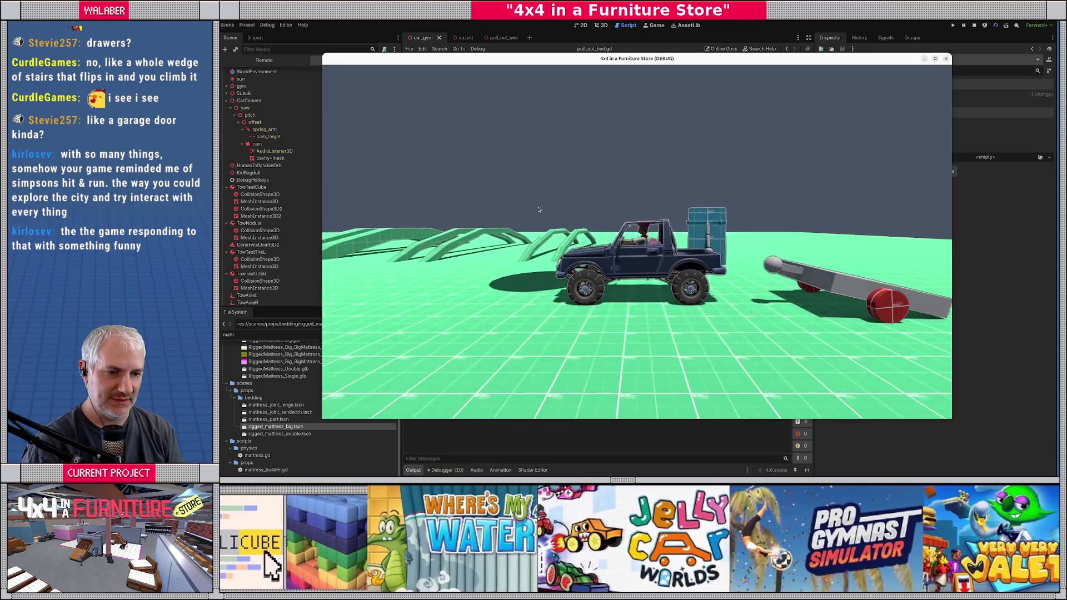
{"action": "left_click", "coordinate": [539, 210]}
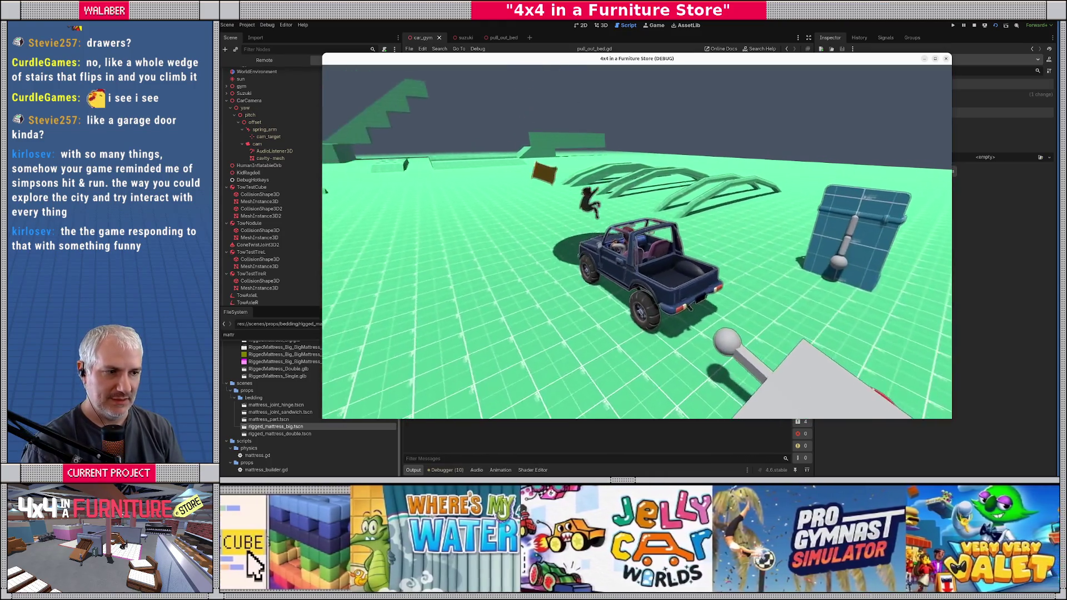
{"action": "key", "text": "a"}
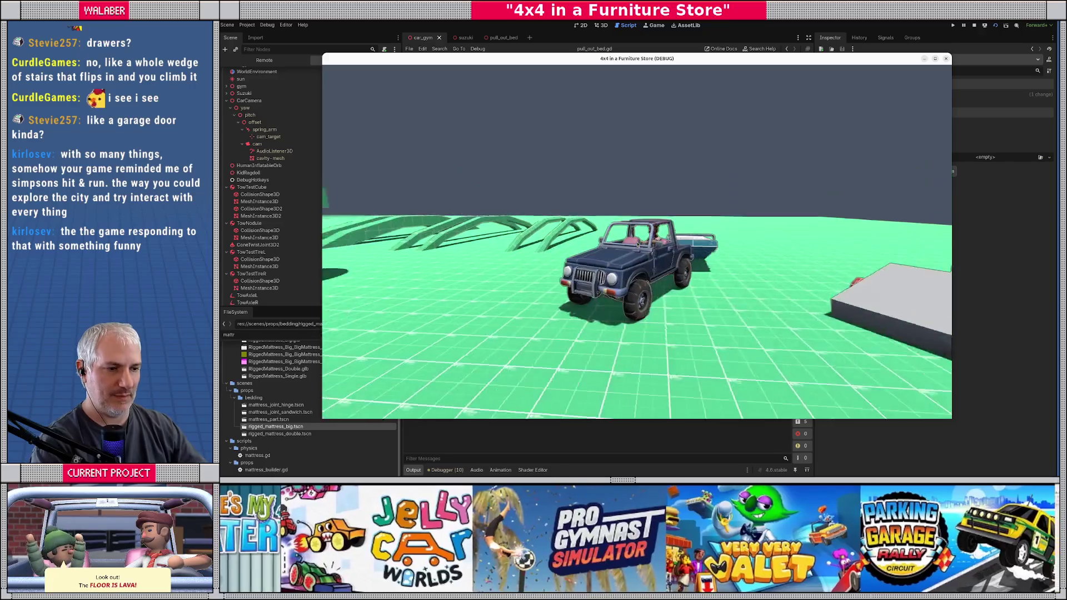
{"action": "key", "text": "F8"}
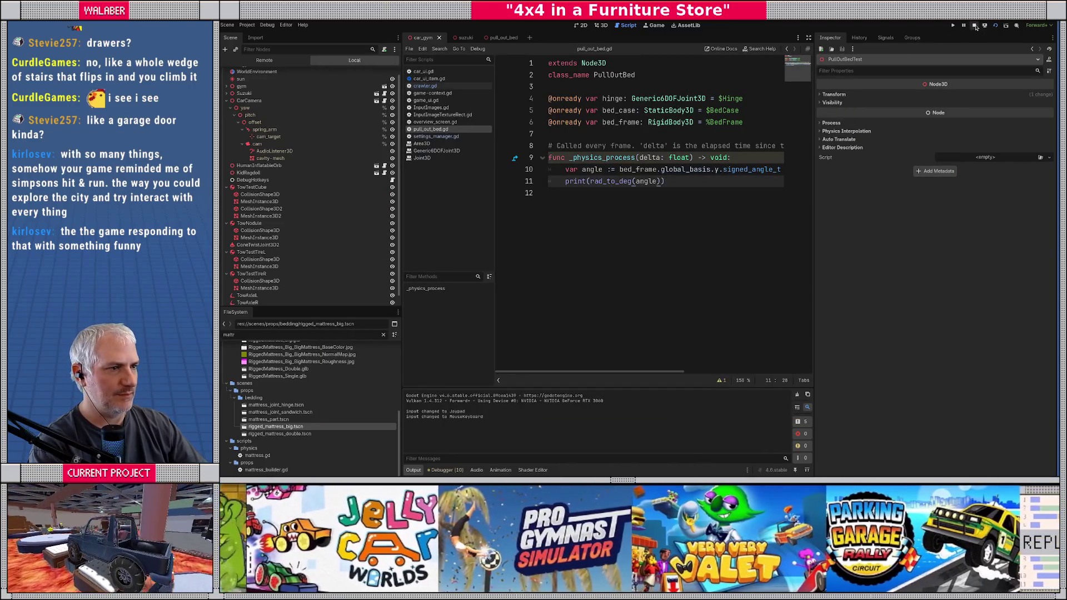
{"action": "left_click", "coordinate": [975, 27]}
{"action": "left_click", "coordinate": [583, 169]}
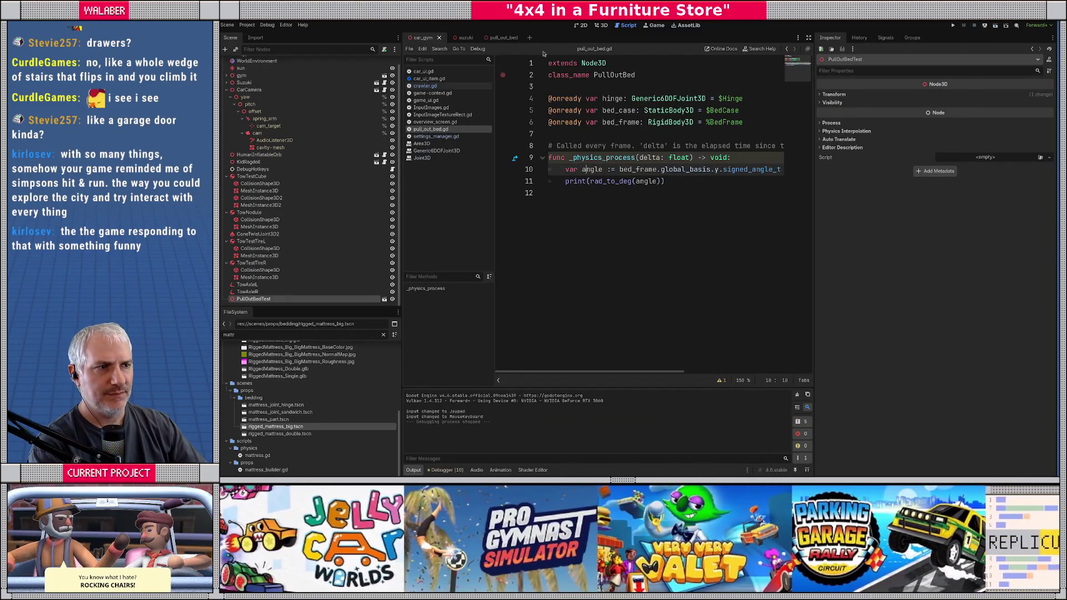
{"action": "left_click", "coordinate": [502, 38]}
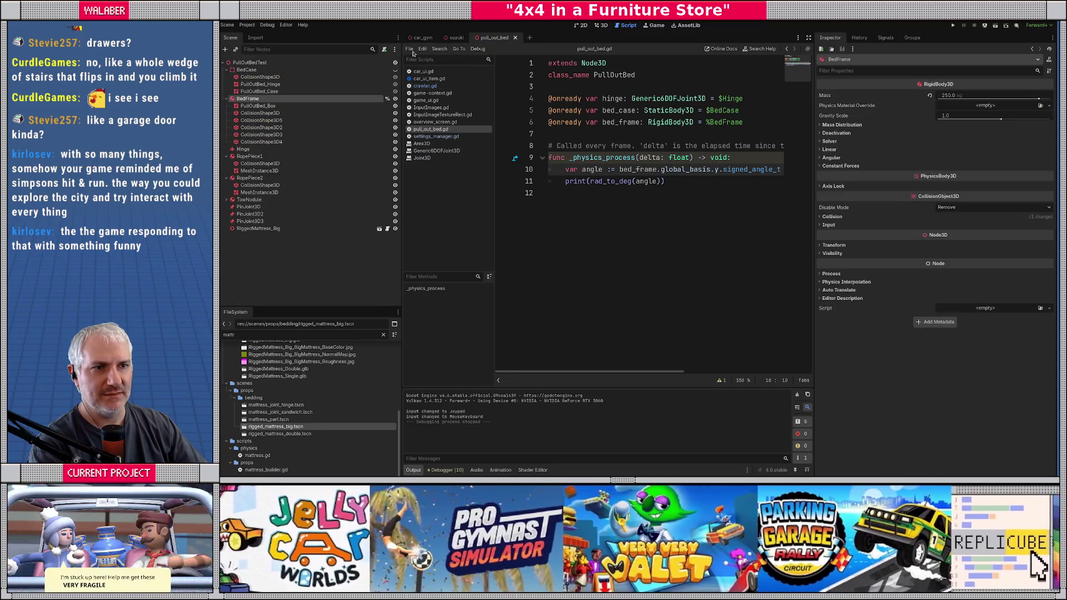
Step: Quick Load pull_out_bed.gd onto PullOutBedTest by filtering 'pull', and unhide BedCase
{"action": "left_click", "coordinate": [289, 63]}
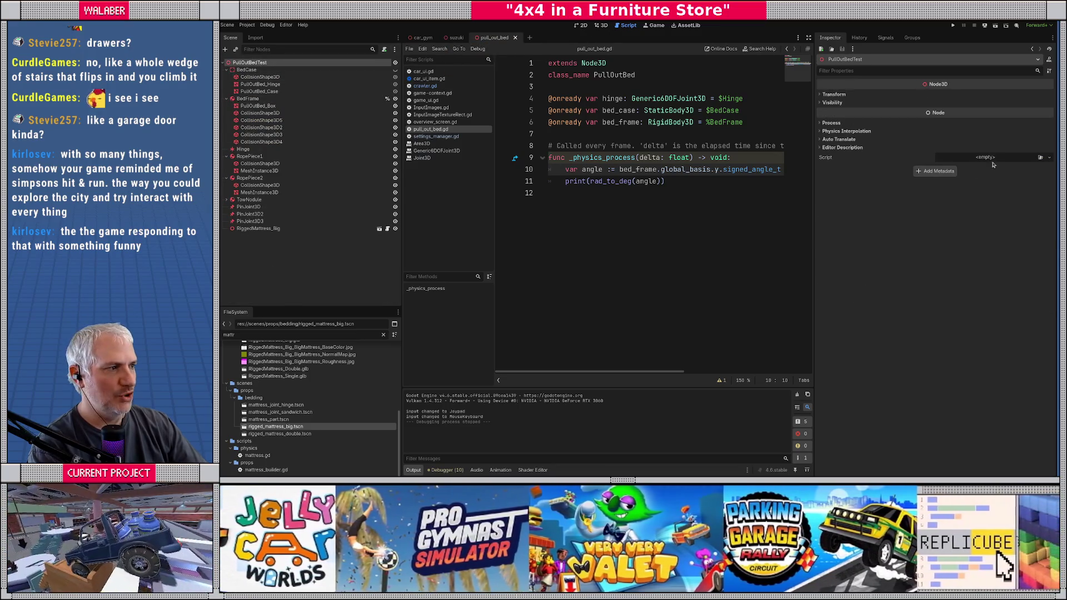
{"action": "left_click", "coordinate": [998, 160]}
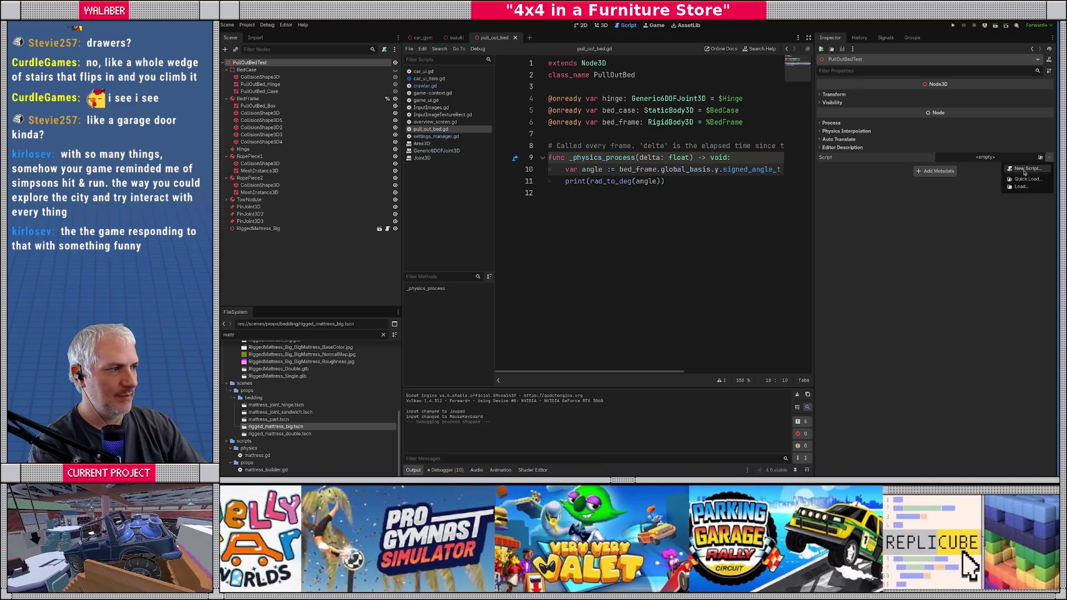
{"action": "left_click", "coordinate": [1025, 179]}
{"action": "type", "text": "pull"}
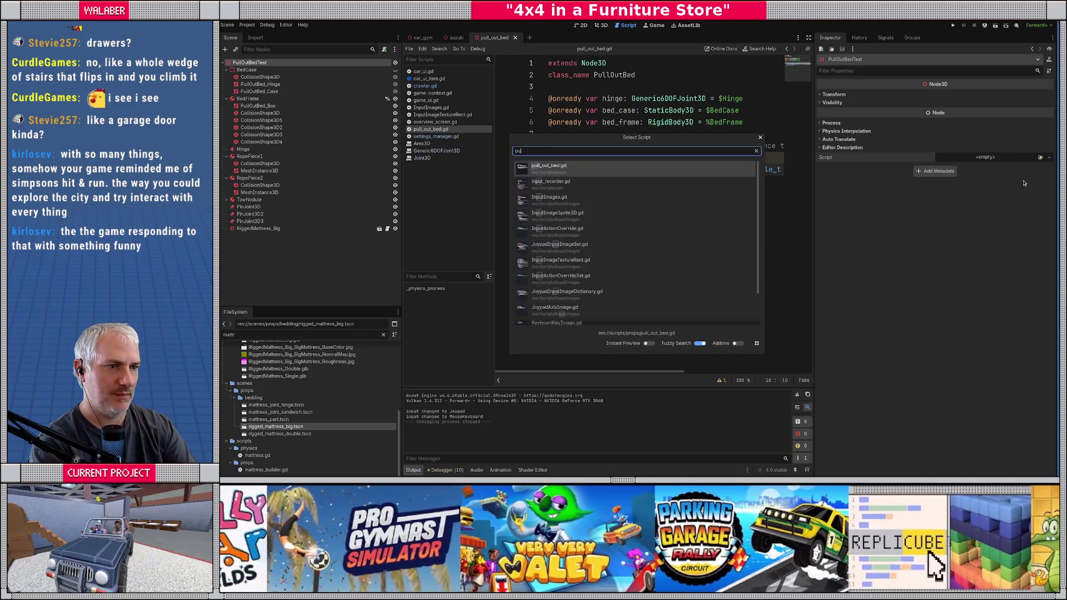
{"action": "key", "text": "Return"}
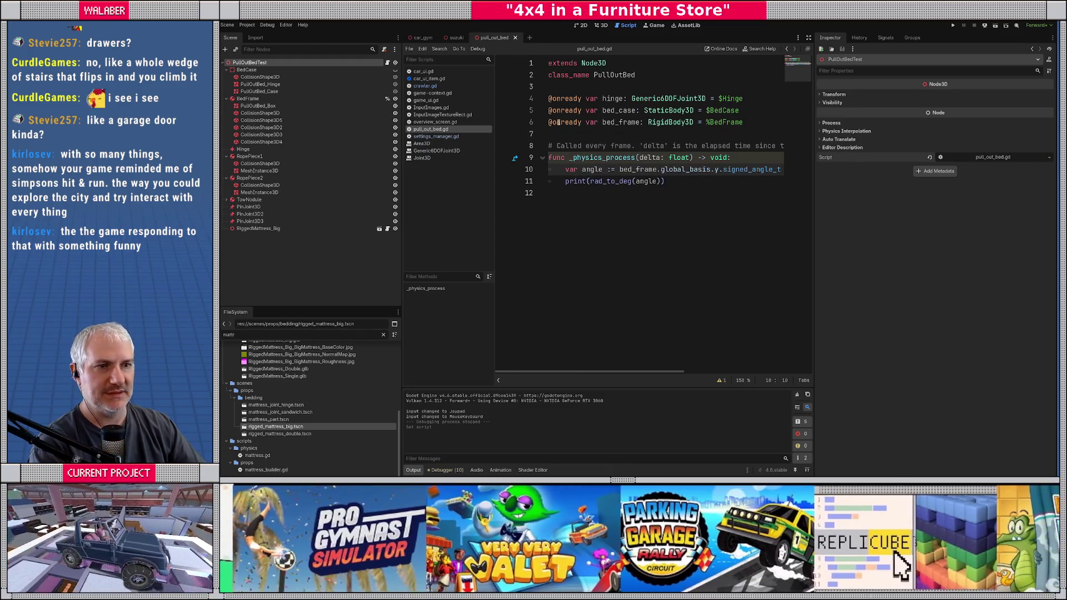
{"action": "left_click", "coordinate": [395, 69]}
{"action": "left_click", "coordinate": [421, 37]}
Step: Run the car gym with F5, watch the bed angle print near -52, then stop the game
{"action": "key", "text": "F5"}
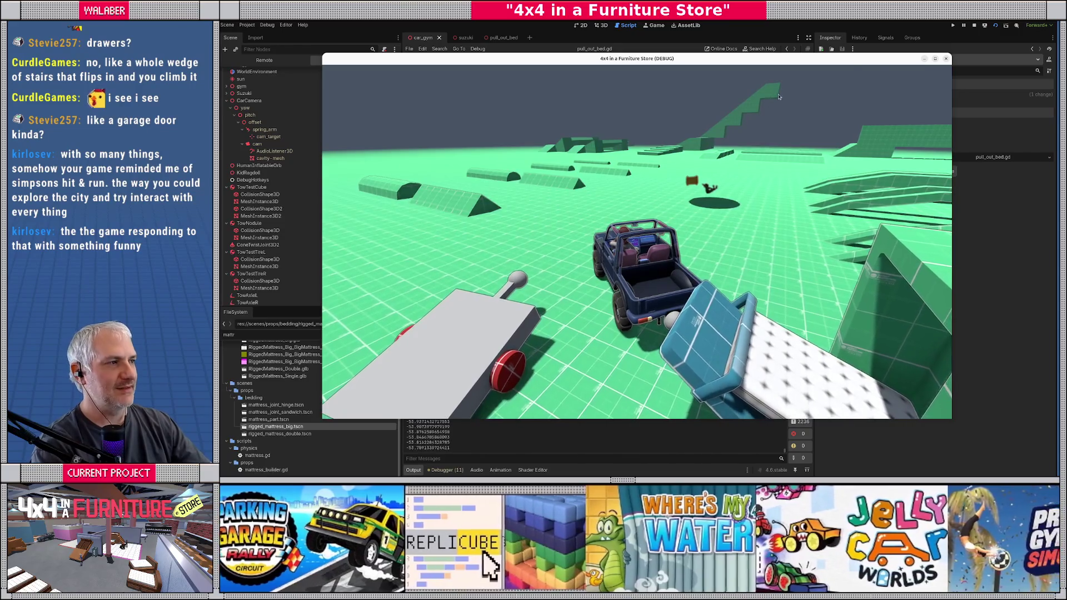
{"action": "key", "text": "F8"}
{"action": "left_click", "coordinate": [622, 195]}
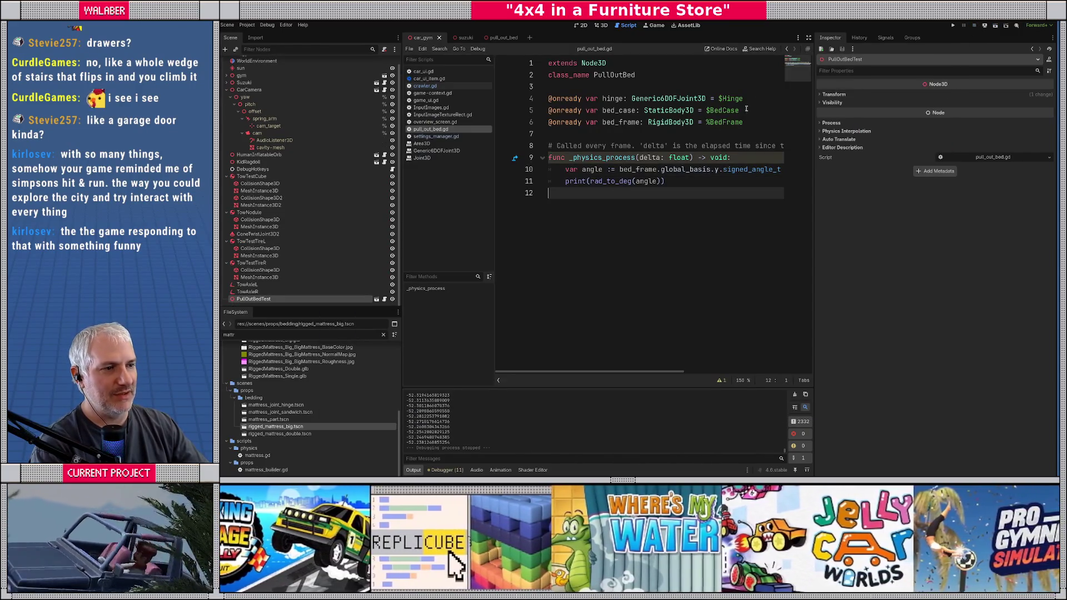
Step: Add target_angle := 0.0 and set it to -90 inside an if angle < -60.0 block
{"action": "left_click", "coordinate": [809, 37]}
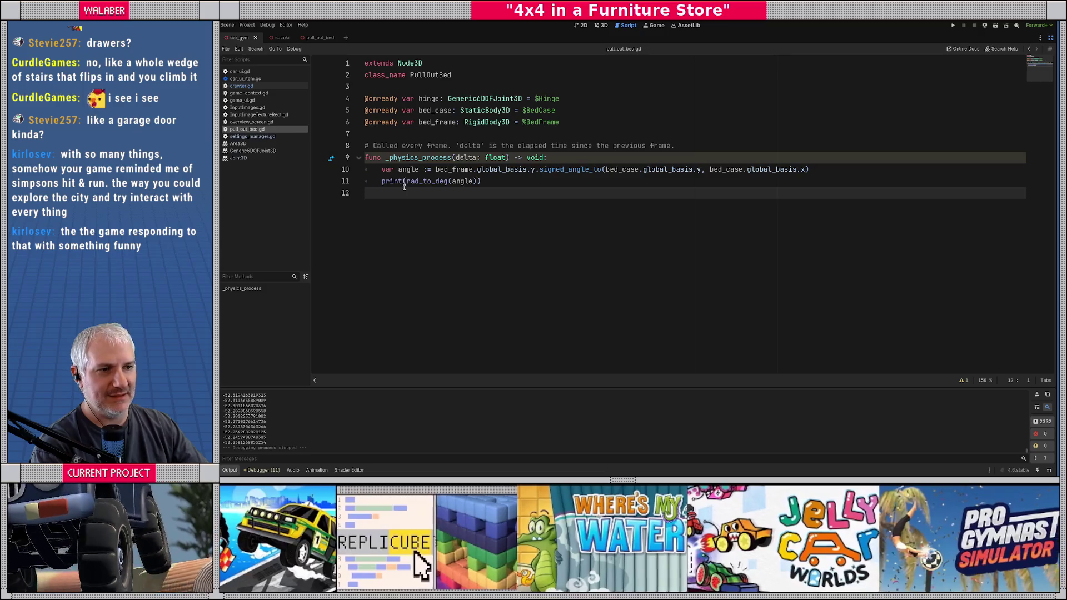
{"action": "key", "text": "Tab"}
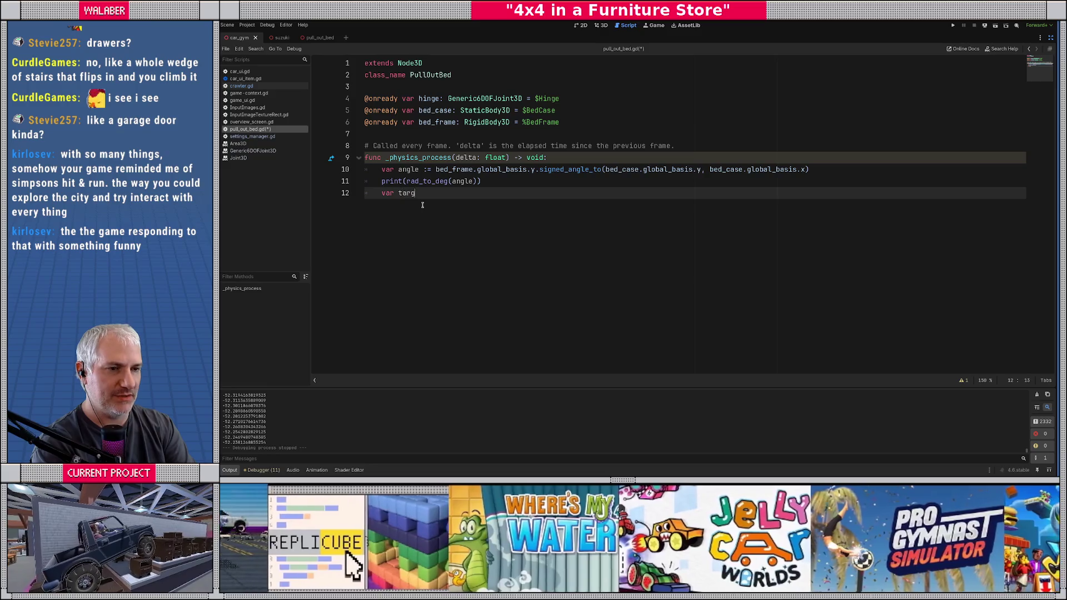
{"action": "type", "text": "="}
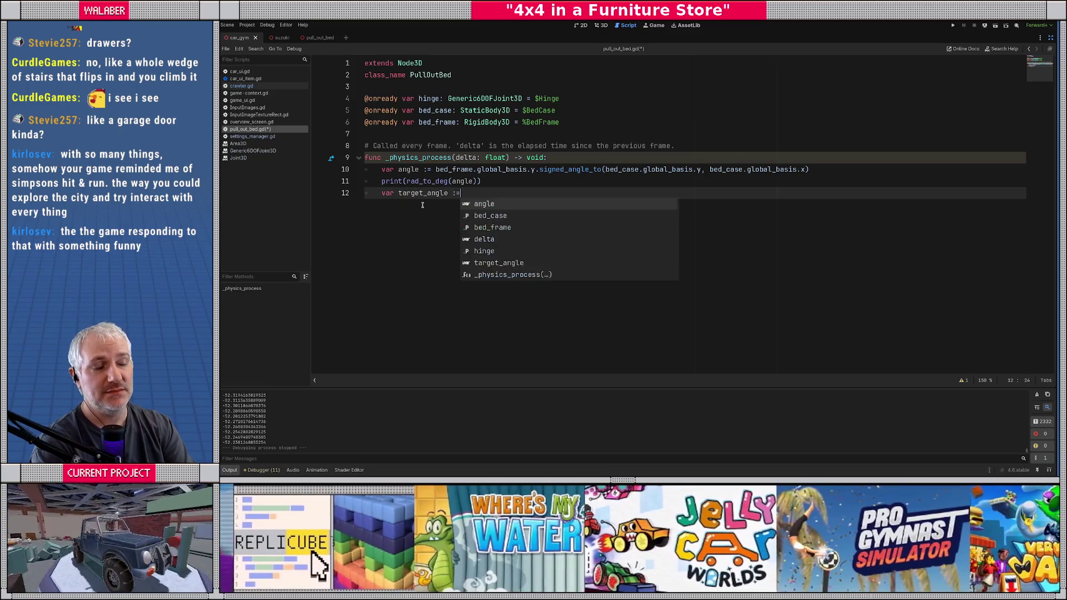
{"action": "type", "text": " 0.0"}
{"action": "key", "text": "Return"}
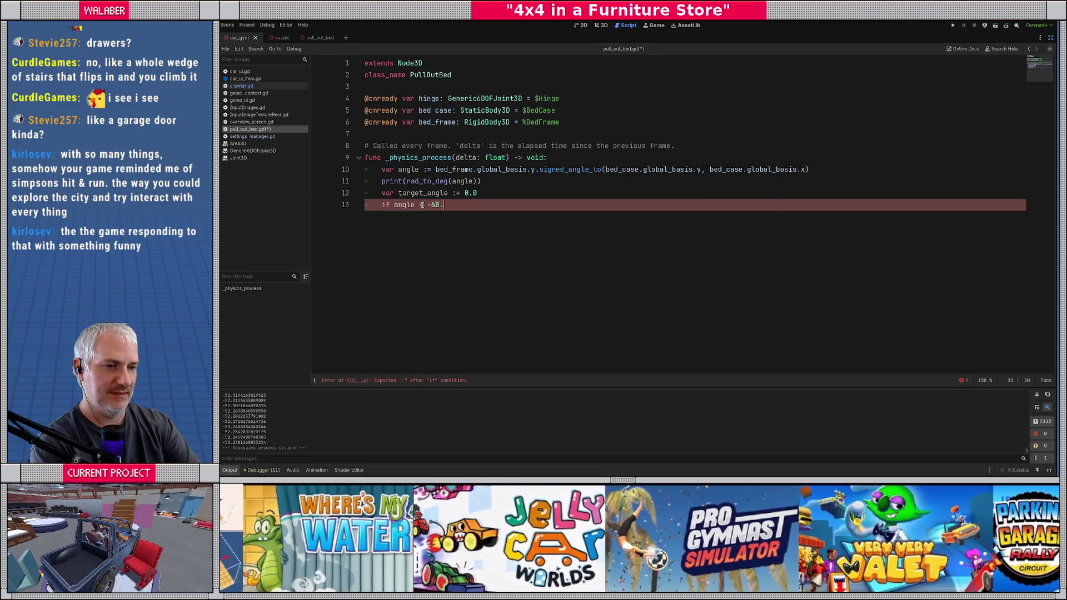
{"action": "type", "text": "0:"}
{"action": "key", "text": "Return"}
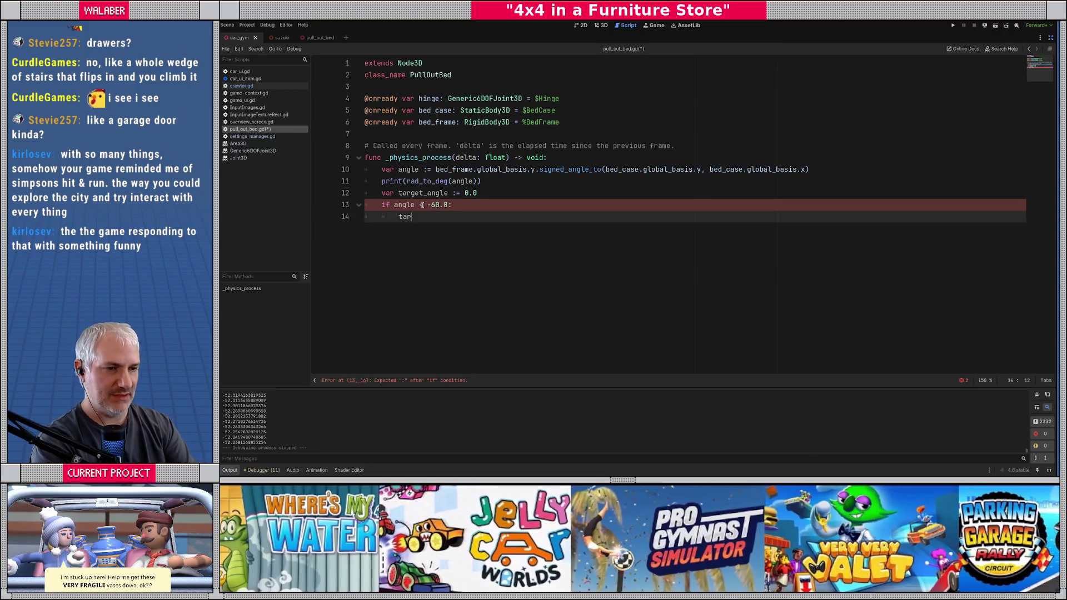
{"action": "type", "text": "get_angle "}
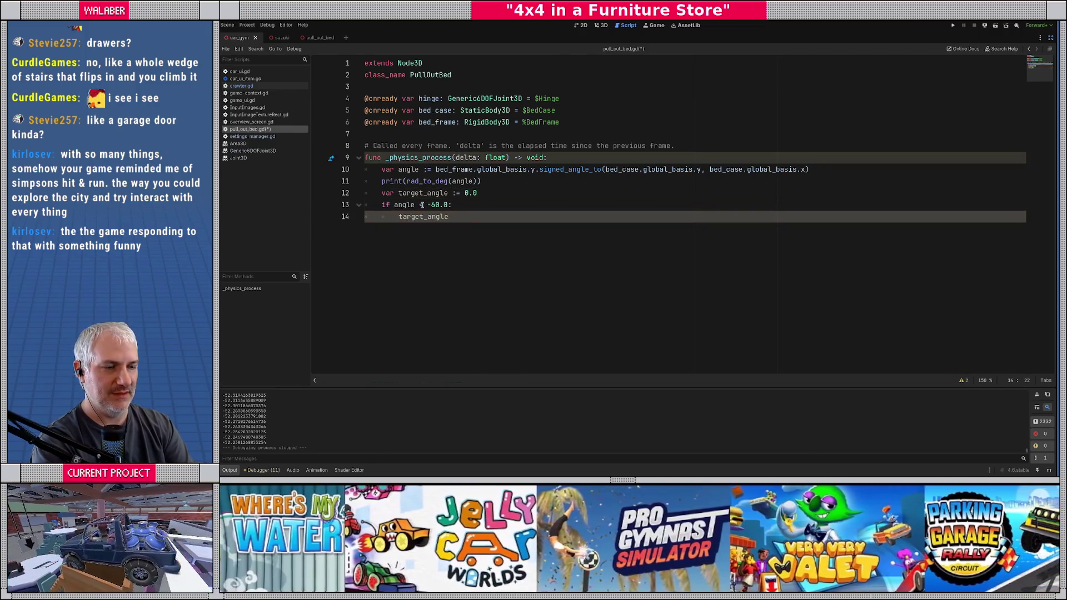
{"action": "type", "text": "= -90"}
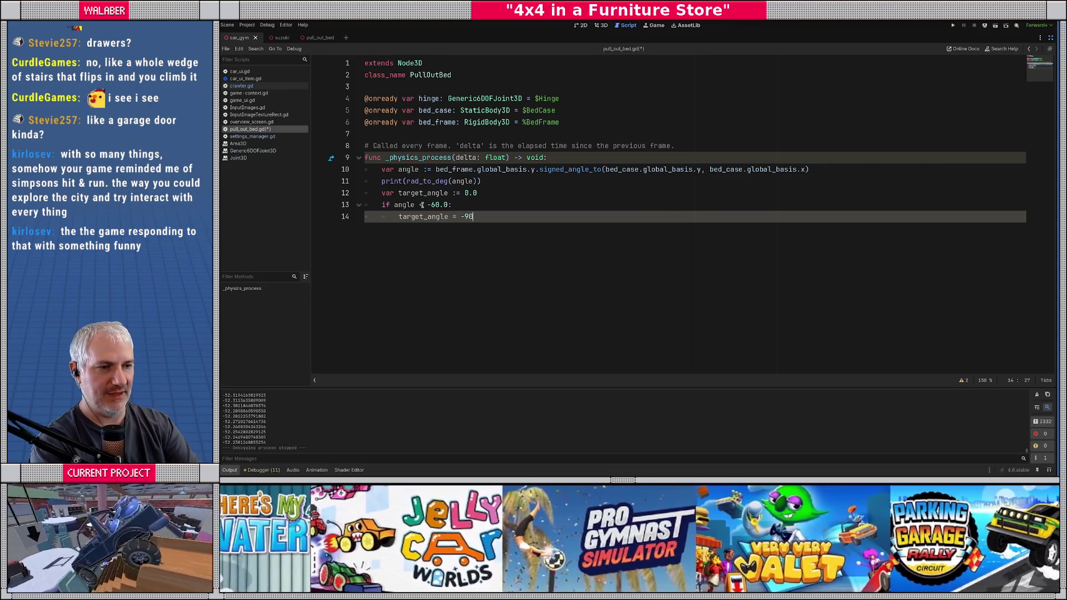
{"action": "key", "text": "Return"}
{"action": "key", "text": "Return"}
{"action": "key", "text": "BackSpace"}
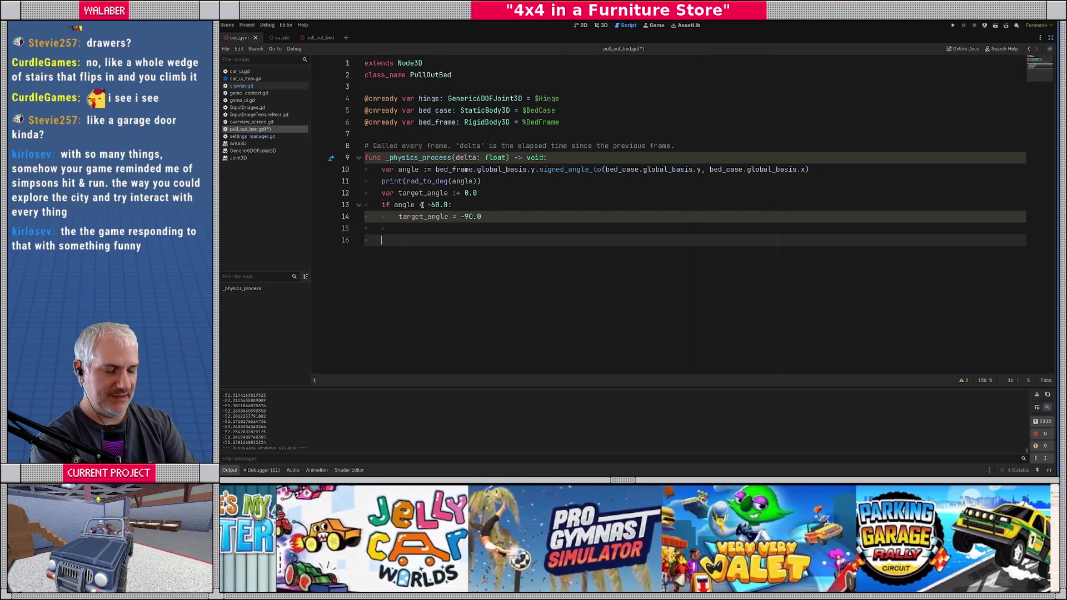
Step: Pass target_angle to hinge.set_param_x as PARAM_ANGULAR_SPRING_EQUILIBRIUM_POINT and save
{"action": "type", "text": "hinge"}
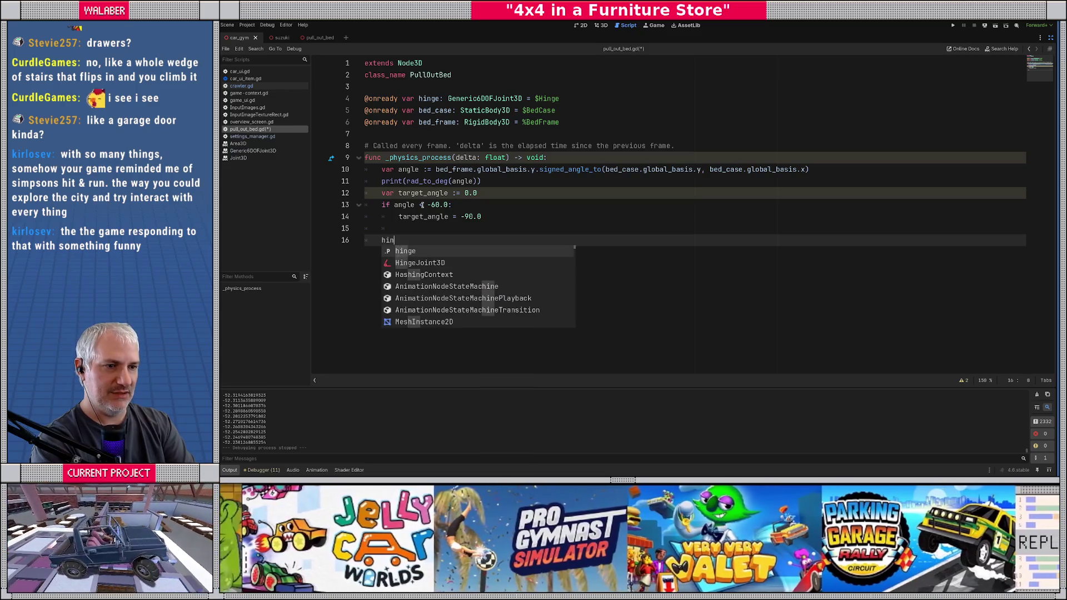
{"action": "type", "text": ".set_param_x("}
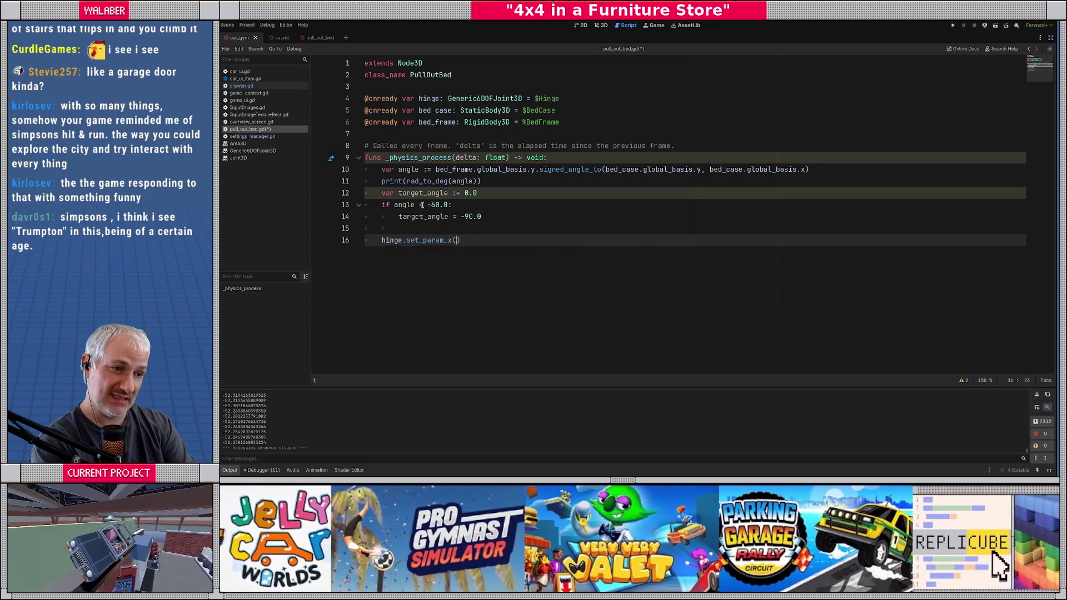
{"action": "key", "text": "Down"}
{"action": "key", "text": "Down"}
{"action": "key", "text": "Down"}
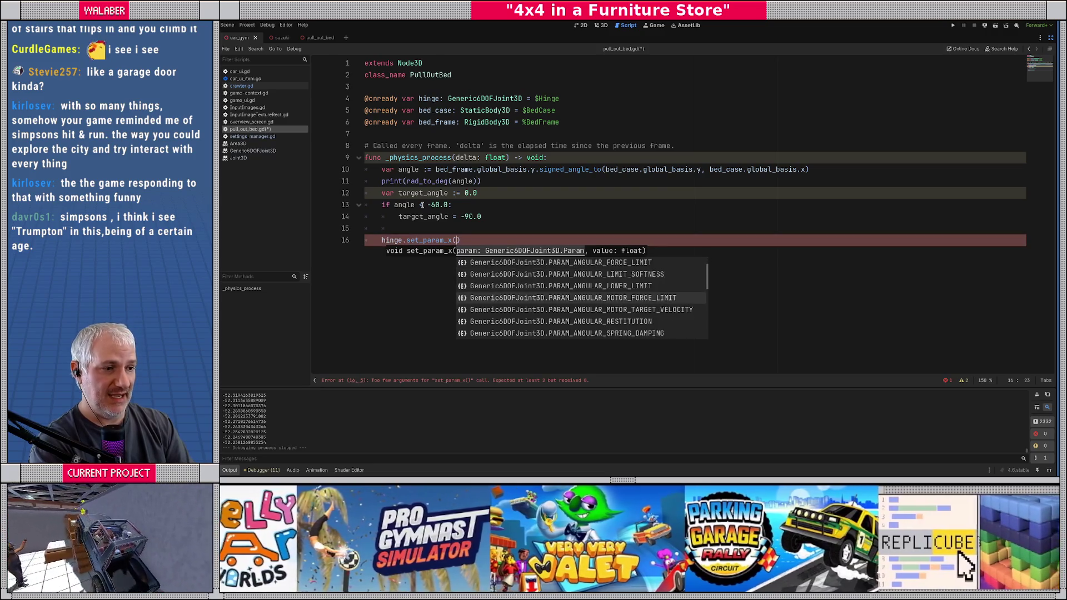
{"action": "key", "text": "Down"}
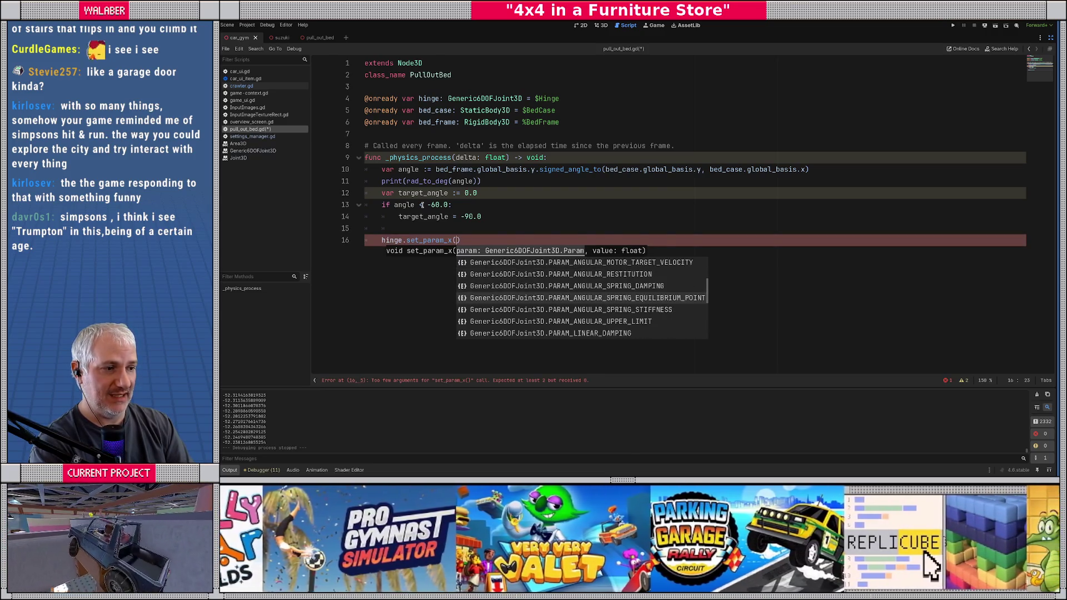
{"action": "key", "text": "Return"}
{"action": "type", "text": ", t"}
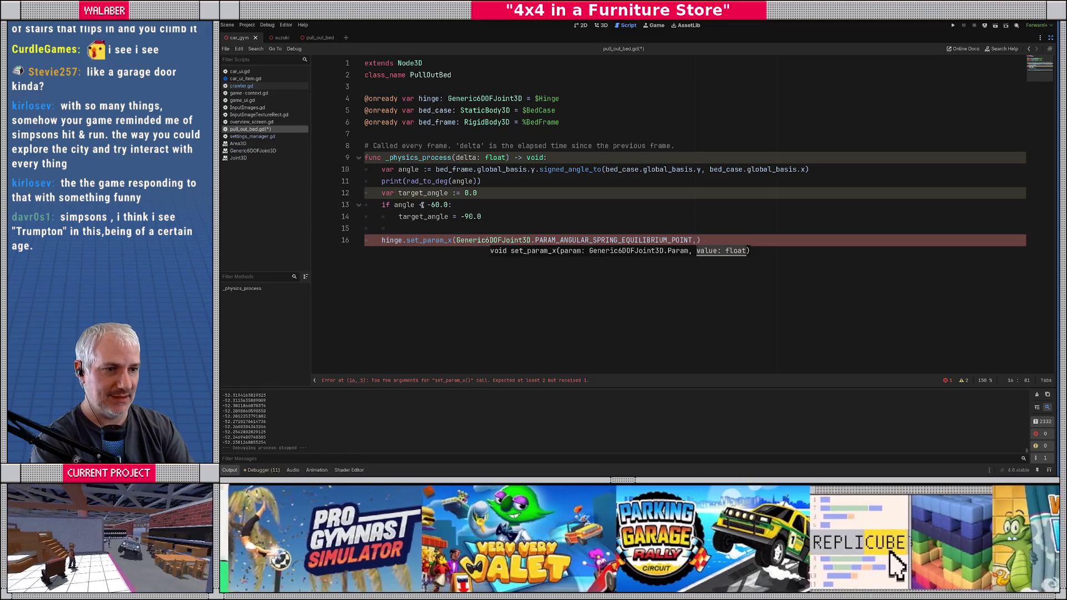
{"action": "type", "text": "arget_angle"}
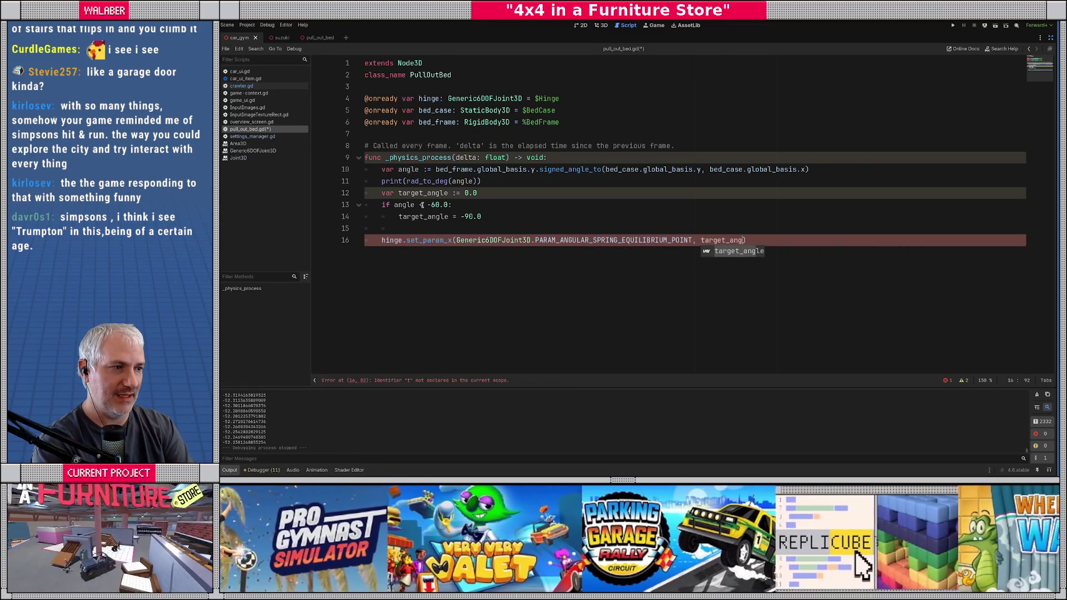
{"action": "type", "text": ")"}
{"action": "key", "text": "Return"}
{"action": "key", "text": "ctrl+s"}
{"action": "left_click", "coordinate": [1052, 41]}
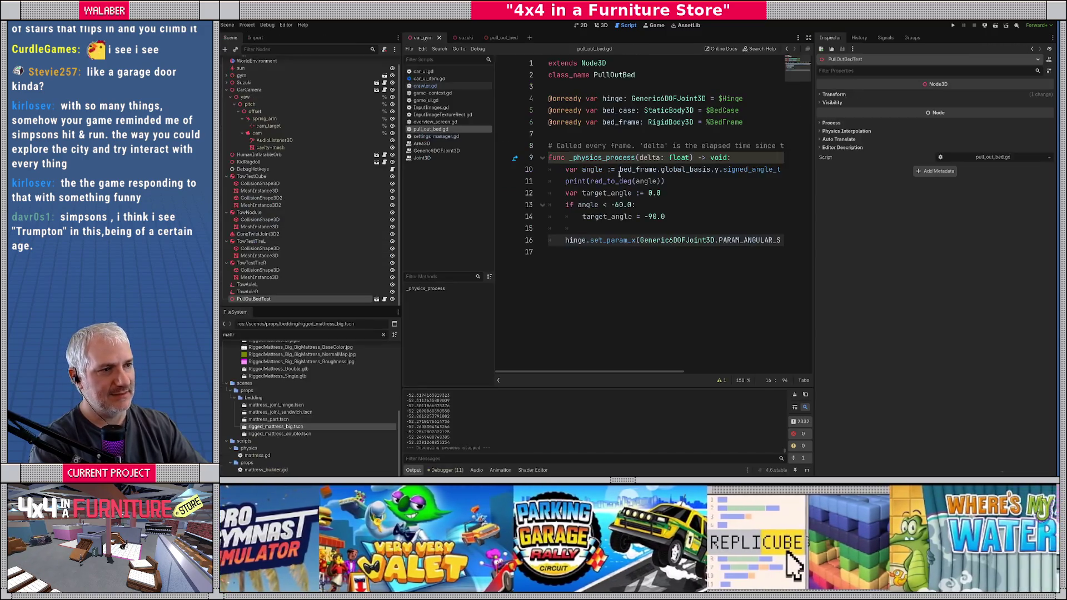
Step: Leave distraction-free mode and run the scene with F6 to test the pull-out bed
{"action": "left_click", "coordinate": [578, 182]}
{"action": "key", "text": "F6"}
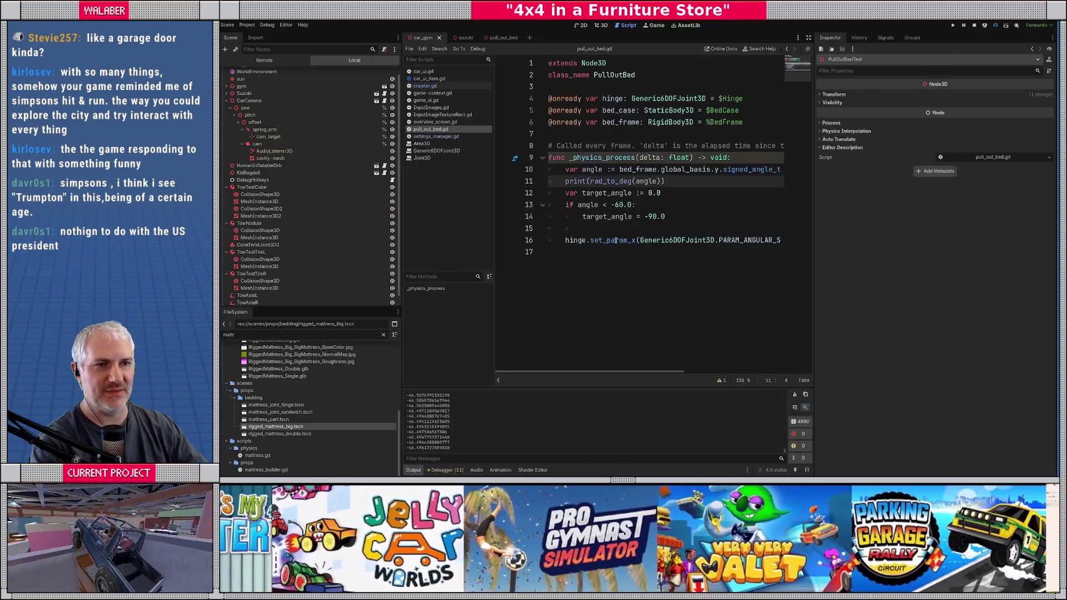
Step: In the Remote tree, set the live Hinge's Angular Spring X Equilibrium Point to -90
{"action": "key", "text": "alt+Tab"}
{"action": "left_click", "coordinate": [265, 60]}
{"action": "left_click", "coordinate": [227, 132]}
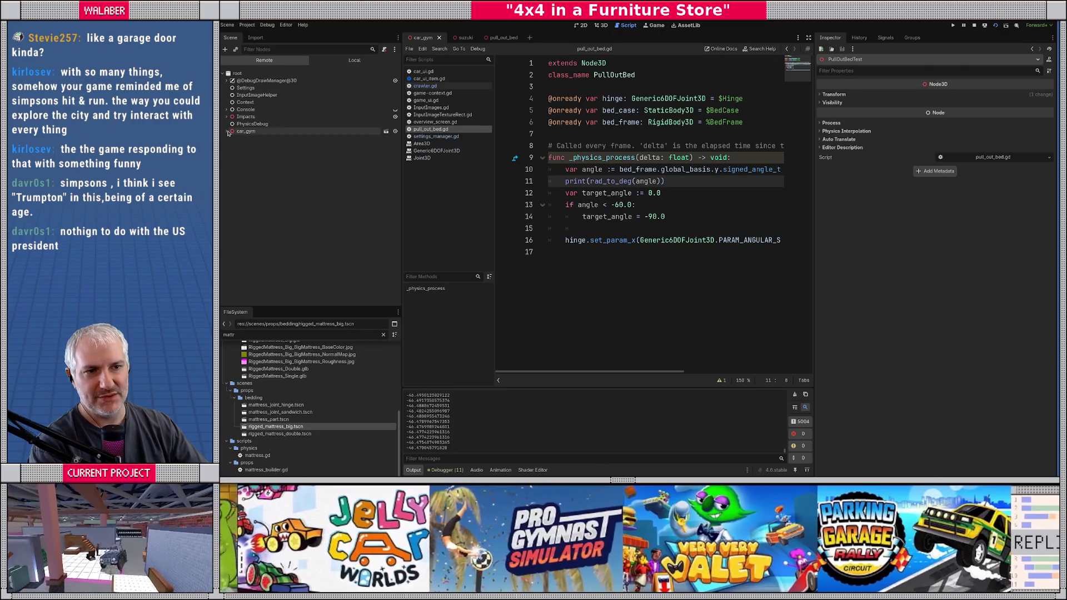
{"action": "left_click", "coordinate": [231, 246]}
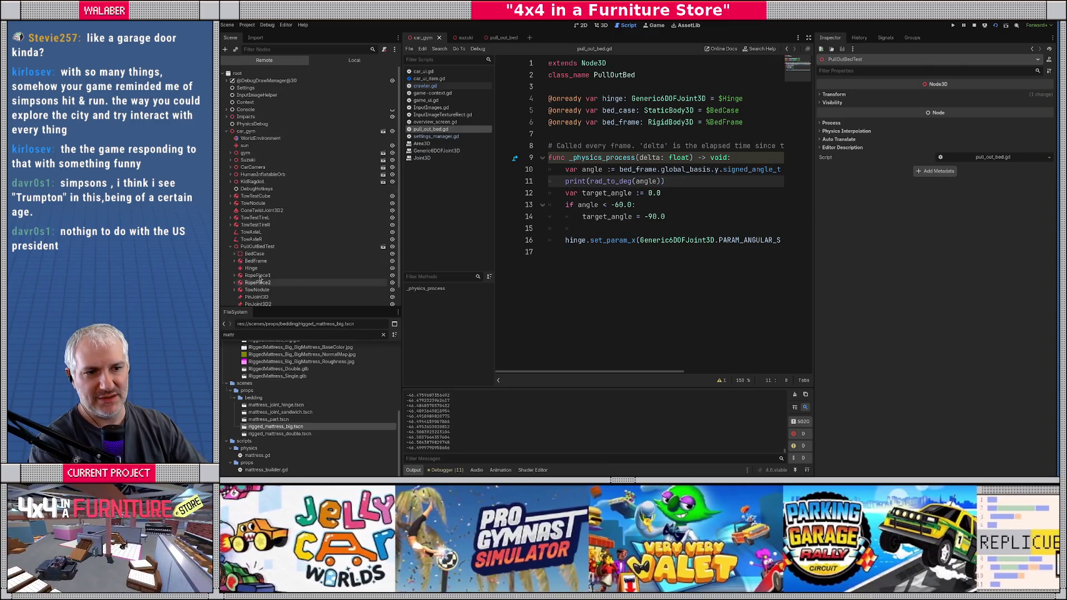
{"action": "scroll", "coordinate": [909, 282], "scroll_direction": "down", "scroll_amount": 10}
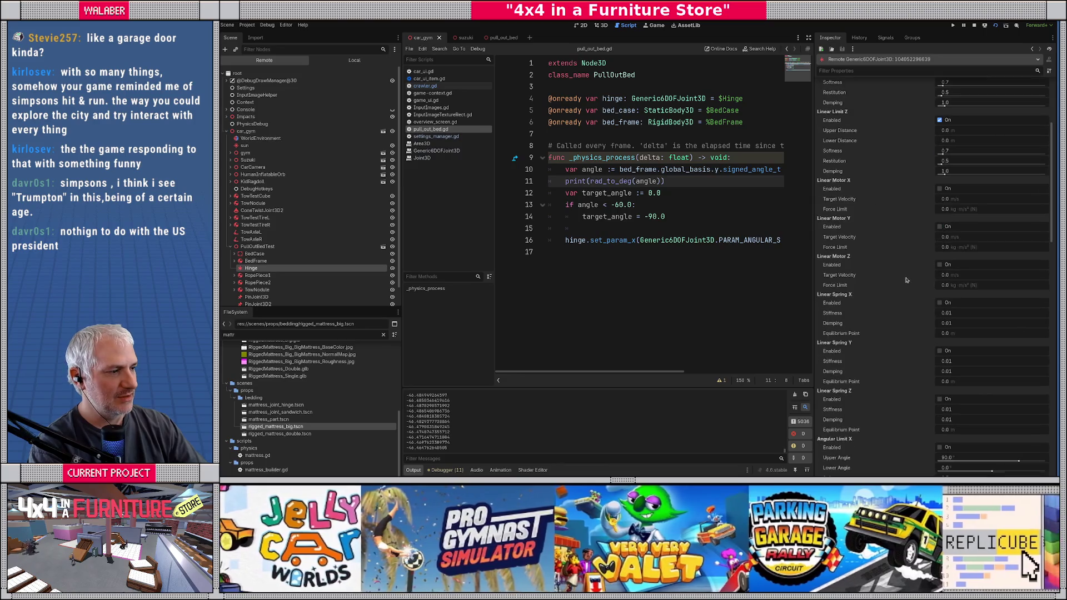
{"action": "scroll", "coordinate": [889, 309], "scroll_direction": "down", "scroll_amount": 10}
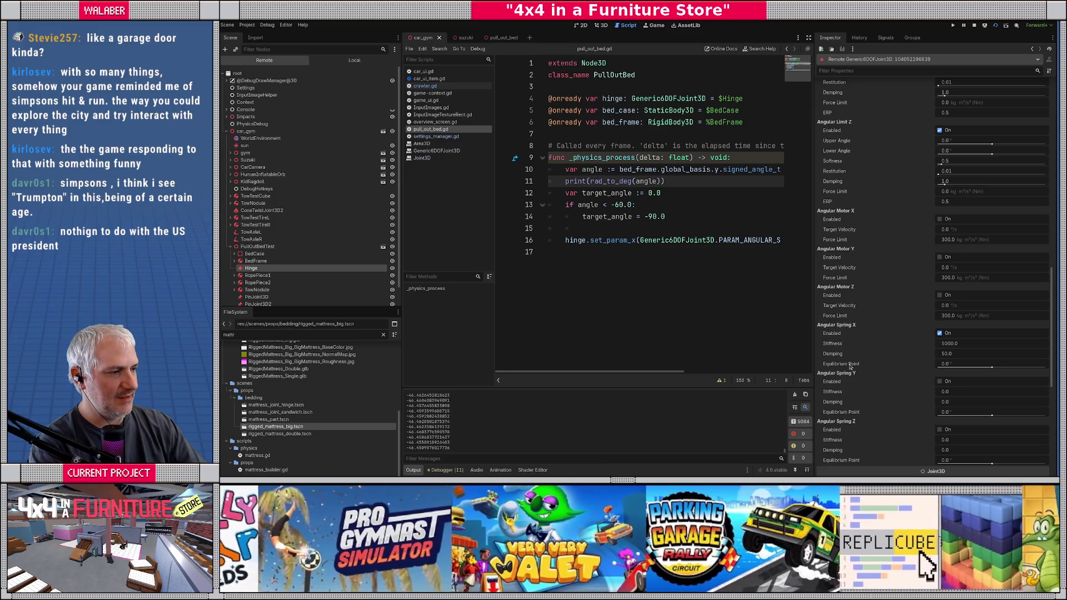
{"action": "left_click", "coordinate": [960, 365]}
{"action": "type", "text": "-90"}
{"action": "key", "text": "Return"}
Step: Switch back to the running game to watch how the bed now behaves
{"action": "key", "text": "alt+Tab"}
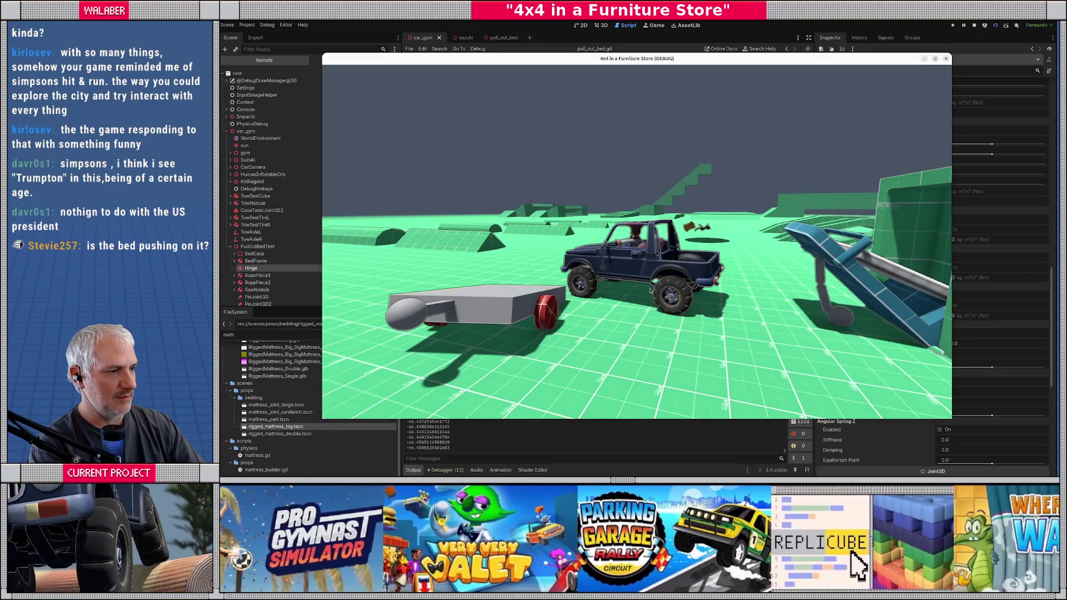
{"action": "key", "text": "alt+Tab"}
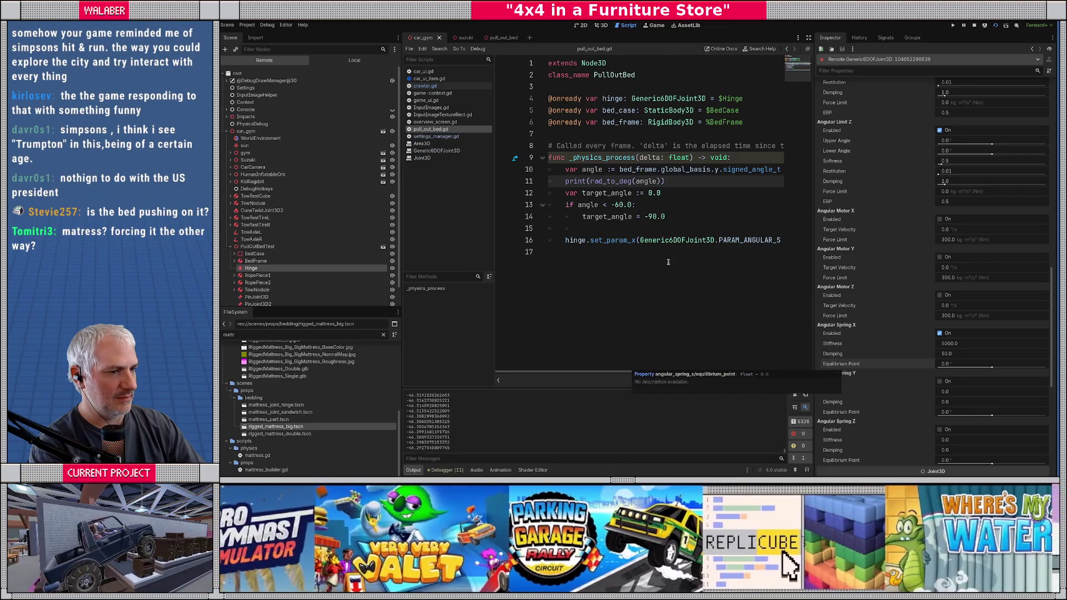
{"action": "key", "text": "alt+Tab"}
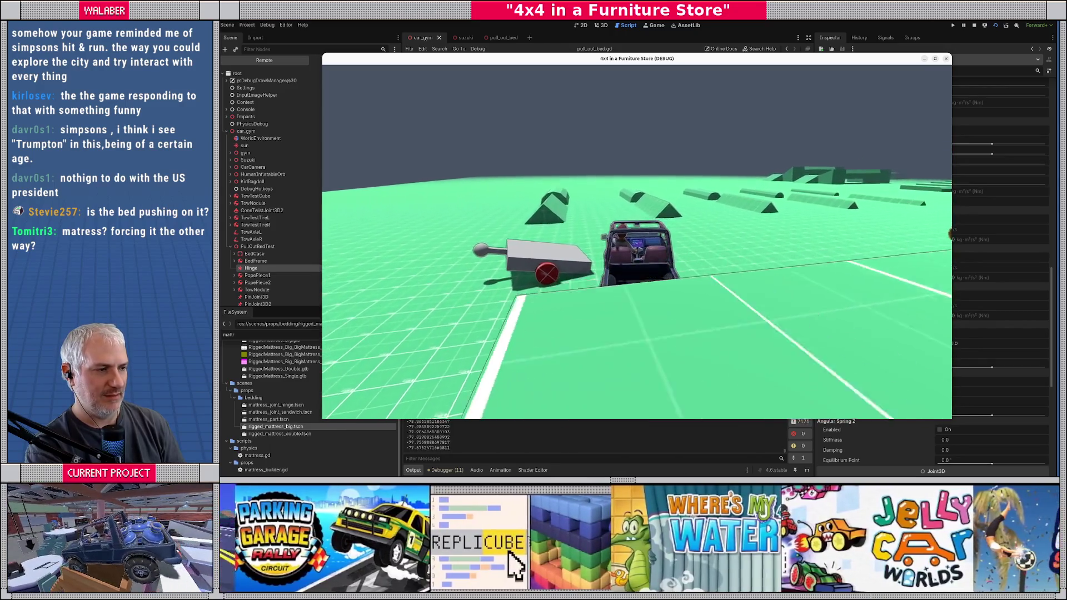
Step: Close the game, set a breakpoint on line 13, stop debugging, and enter distraction-free mode
{"action": "key", "text": "F8"}
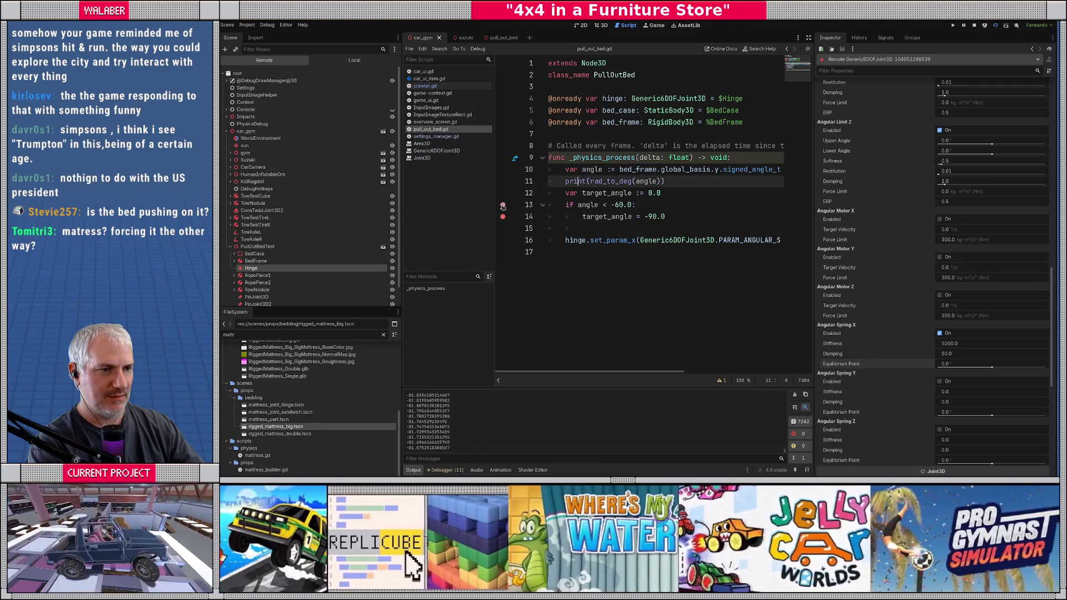
{"action": "left_click", "coordinate": [503, 206]}
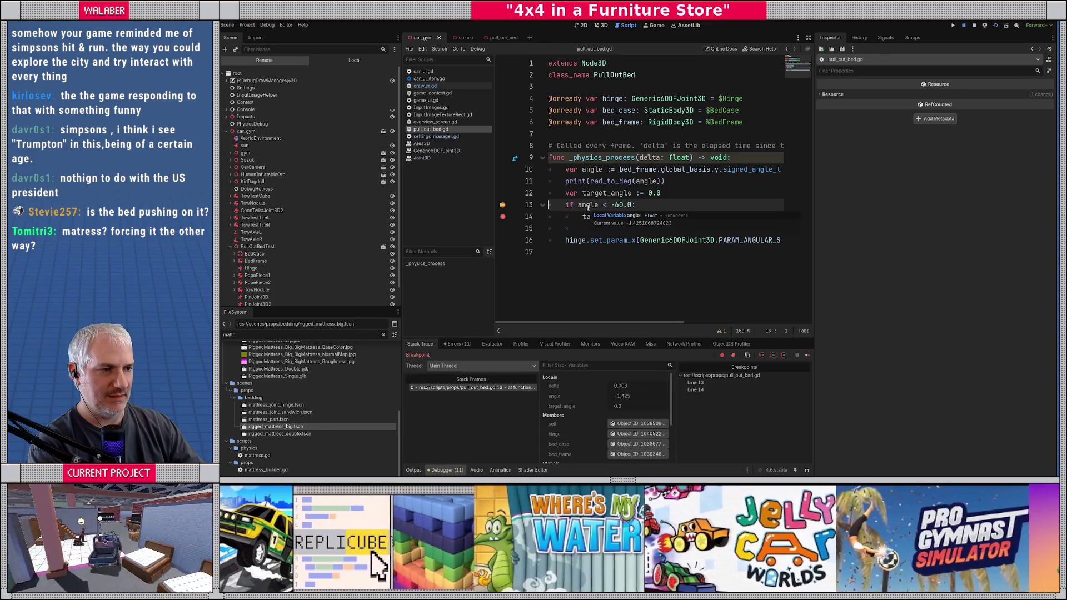
{"action": "left_click", "coordinate": [974, 26]}
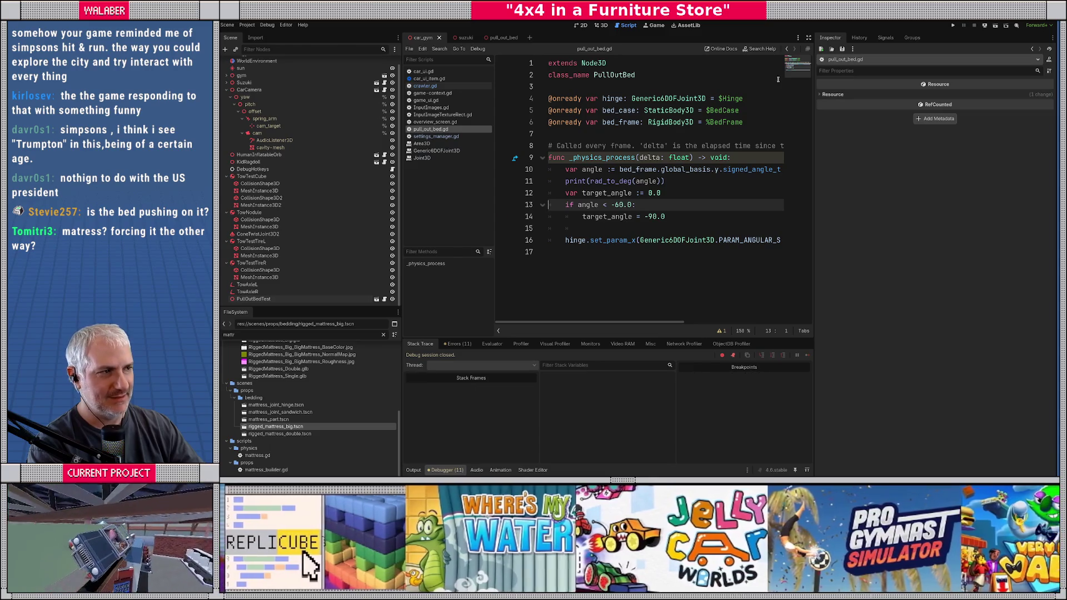
{"action": "left_click", "coordinate": [809, 38]}
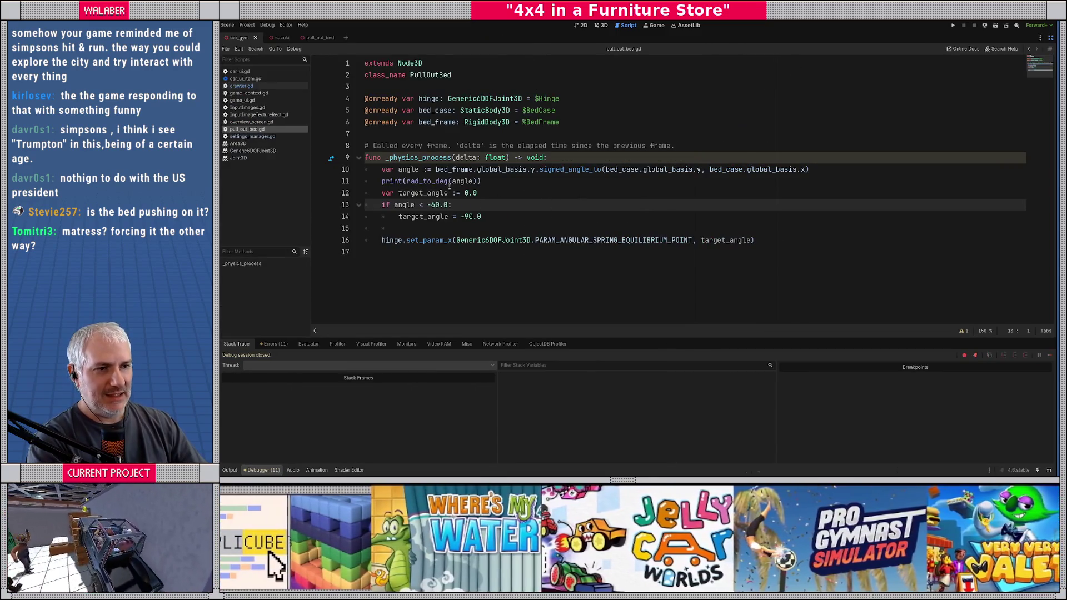
{"action": "left_click", "coordinate": [435, 169]}
Step: Wrap line 10's angle in rad_to_deg(), make line 11 print(angle), and save the script
{"action": "type", "text": "rad_to_deg("}
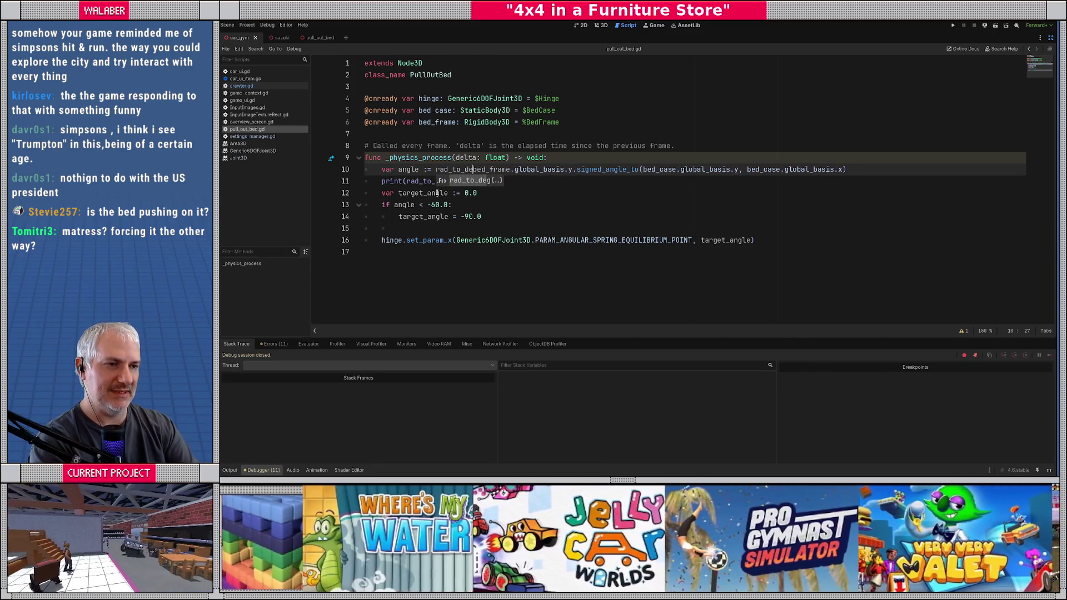
{"action": "key", "text": "End"}
{"action": "type", "text": ")"}
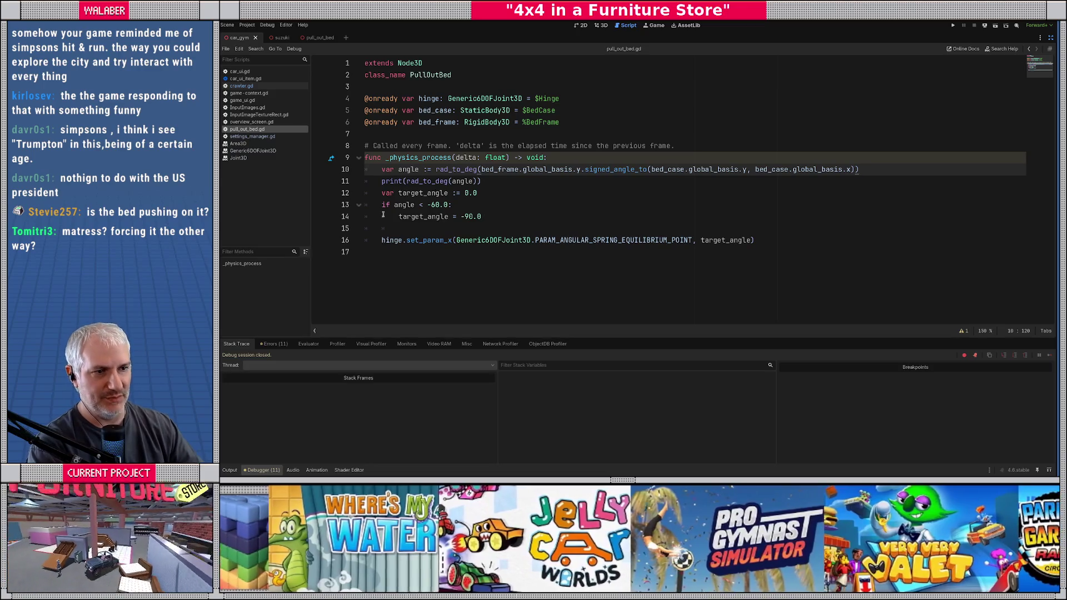
{"action": "double_click", "coordinate": [439, 182]}
{"action": "key", "text": "BackSpace"}
{"action": "key", "text": "Delete"}
{"action": "key", "text": "BackSpace"}
{"action": "key", "text": "ctrl+s"}
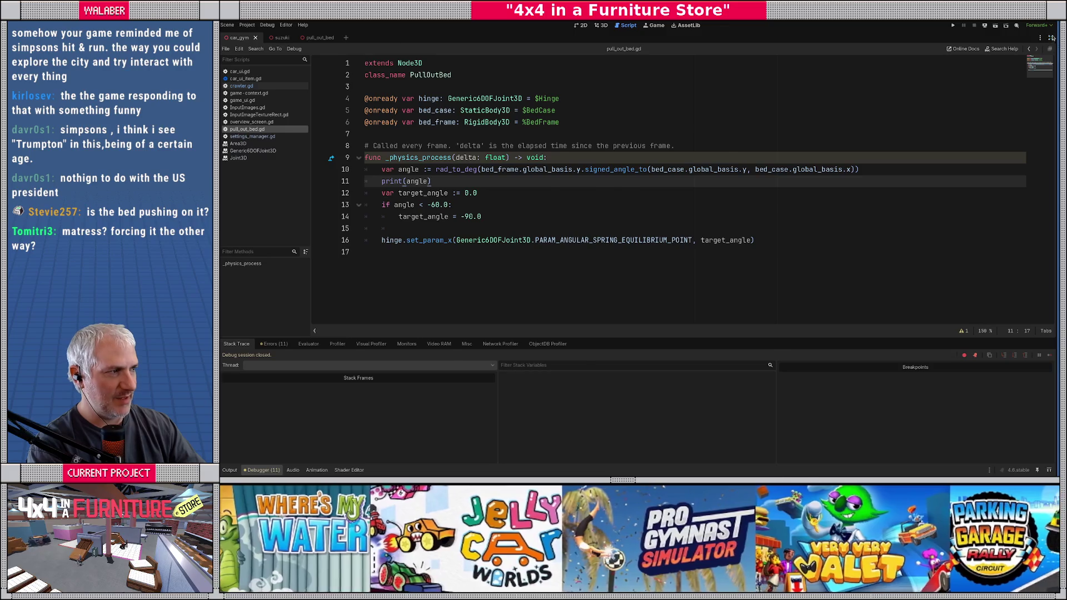
Step: Exit distraction-free mode and launch a new test run of the game
{"action": "left_click", "coordinate": [1052, 37]}
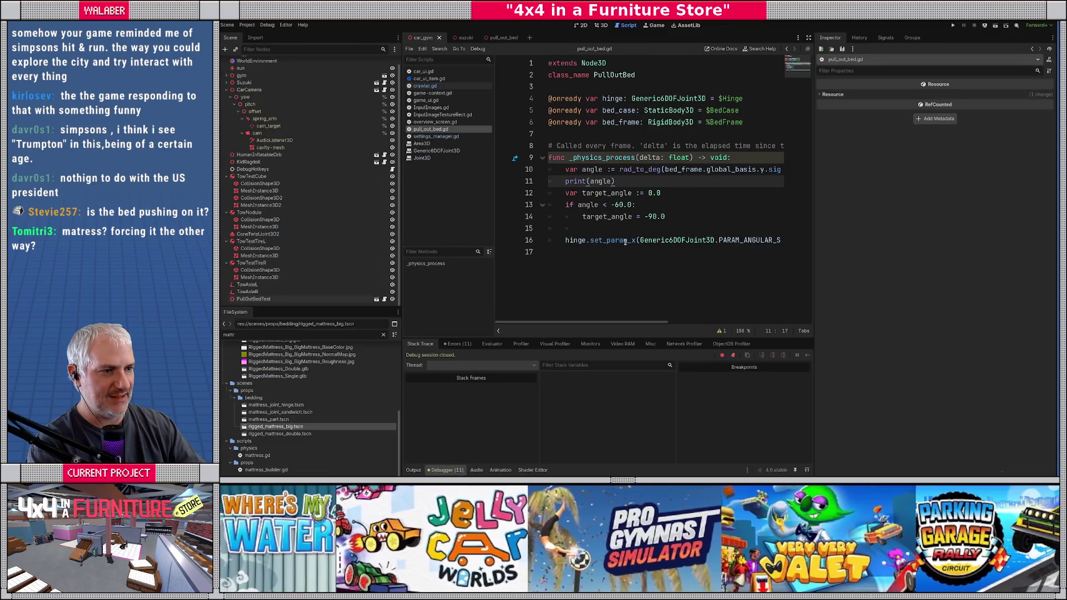
{"action": "mouse_move", "coordinate": [626, 241]}
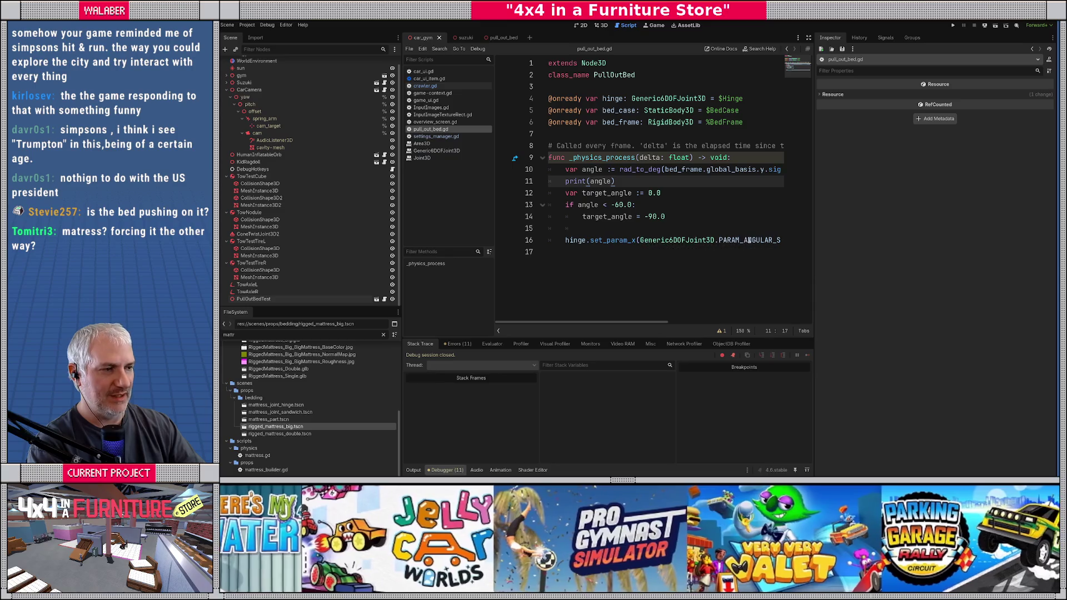
{"action": "left_click", "coordinate": [660, 228]}
{"action": "left_click", "coordinate": [586, 193]}
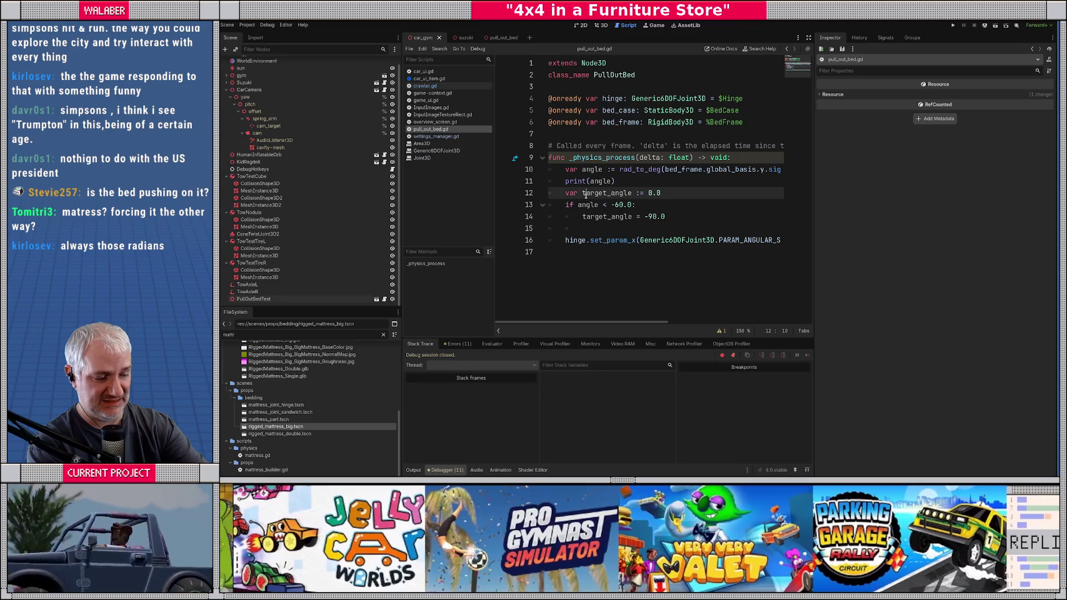
{"action": "key", "text": "F6"}
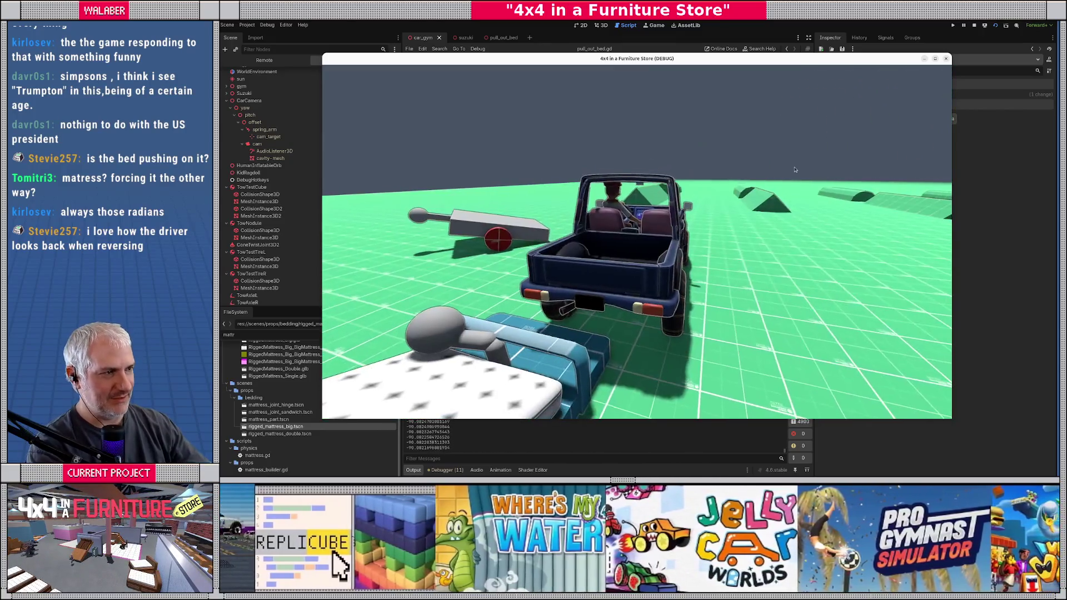
Step: Stop the test run after watching the bed with angle readings near -99
{"action": "left_click", "coordinate": [974, 27]}
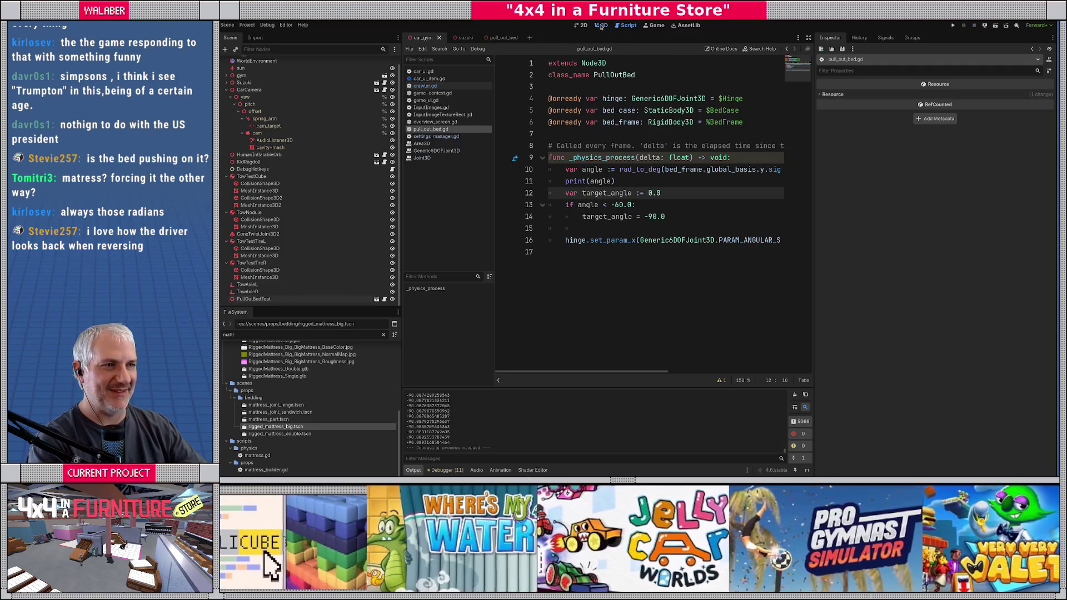
Step: Zoom in on the bed in the 3D view, return to pull_out_bed.gd, and start another test run
{"action": "left_click", "coordinate": [601, 26]}
{"action": "scroll", "coordinate": [542, 199], "scroll_direction": "up", "scroll_amount": 5}
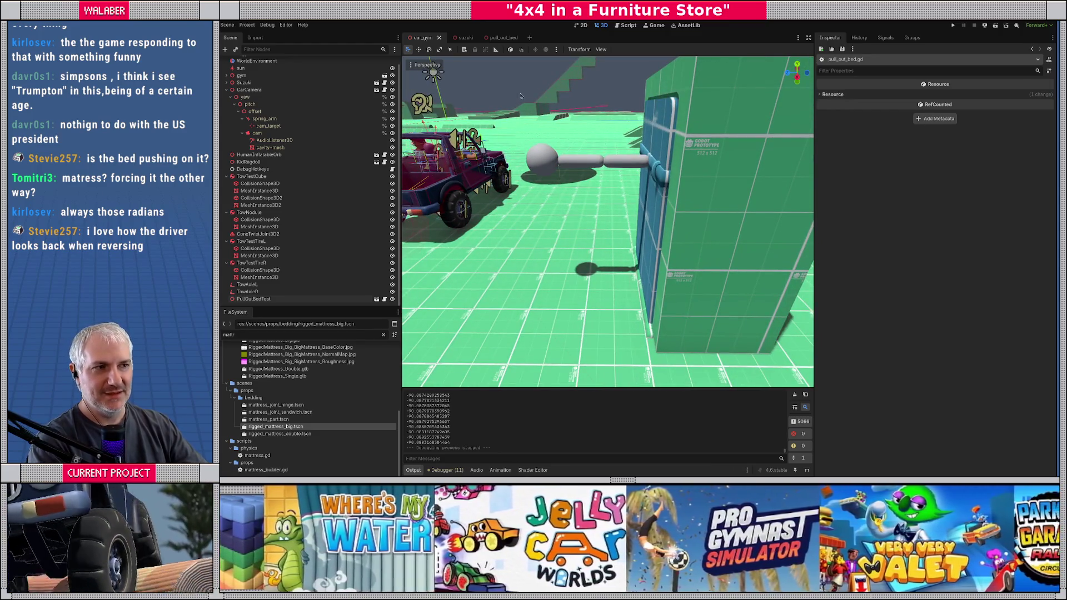
{"action": "left_click", "coordinate": [628, 25]}
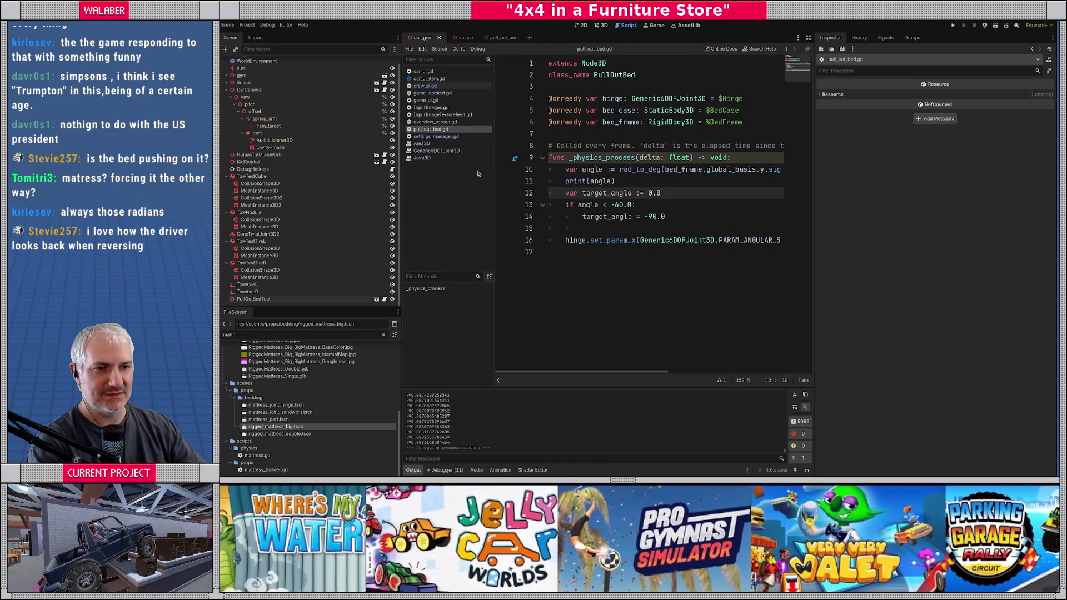
{"action": "left_click", "coordinate": [602, 110]}
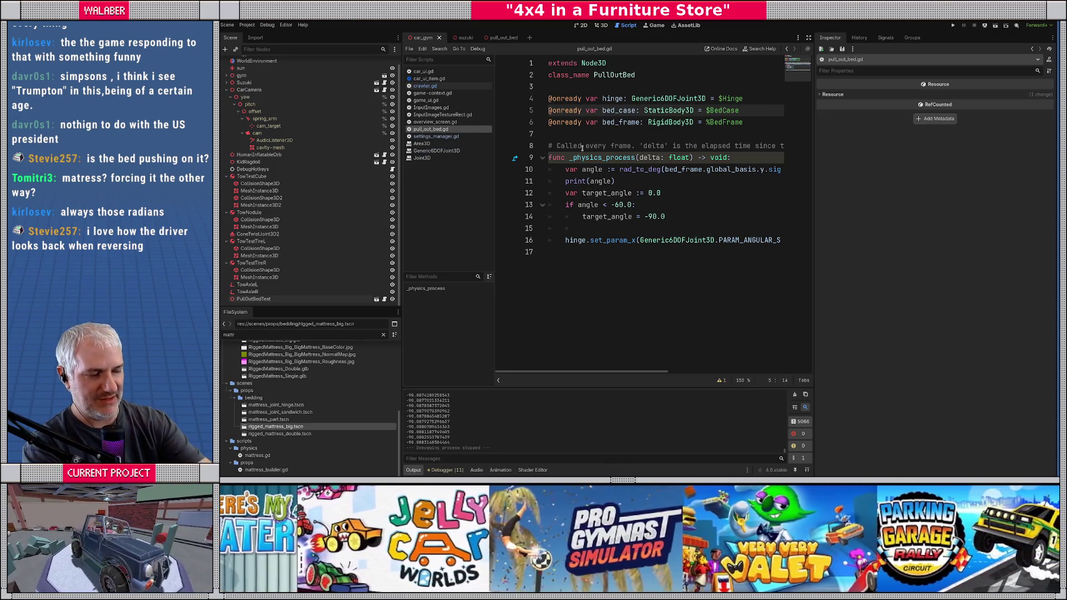
{"action": "key", "text": "F6"}
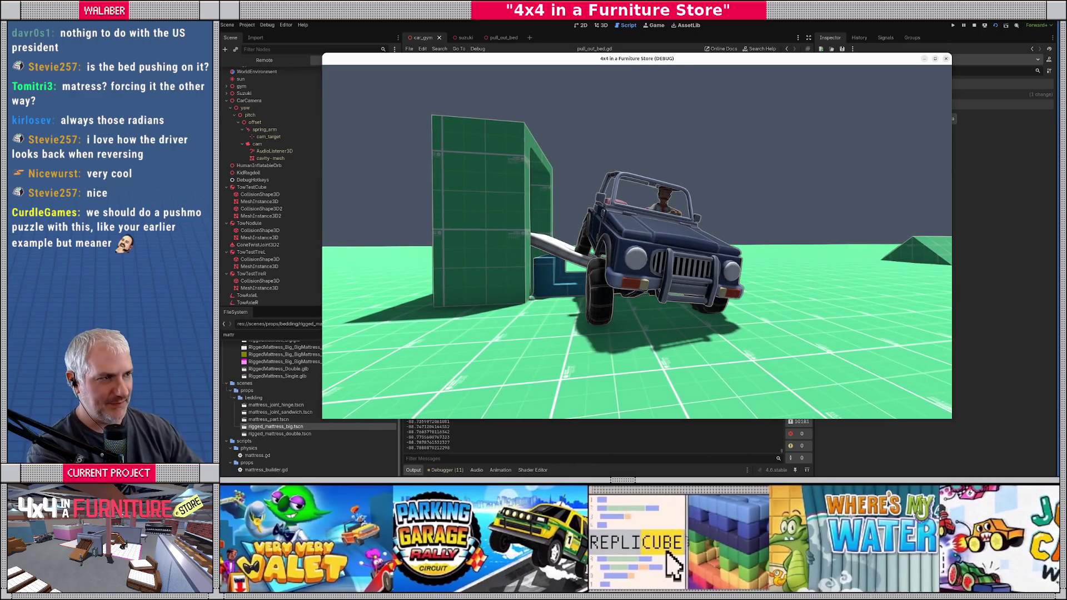
Step: Stop the run after driving the truck onto the folded-down bed, with angles near -89
{"action": "left_click", "coordinate": [975, 26]}
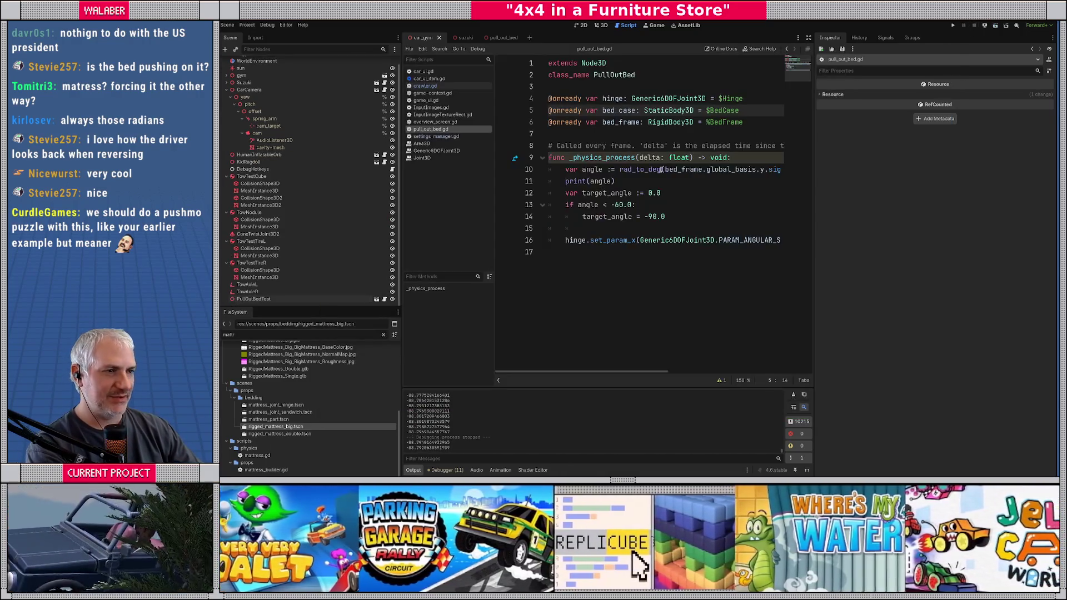
Step: In the pull_out_bed scene, hide BedCase and frame the bed frame's collision shapes from the right
{"action": "left_click", "coordinate": [600, 25]}
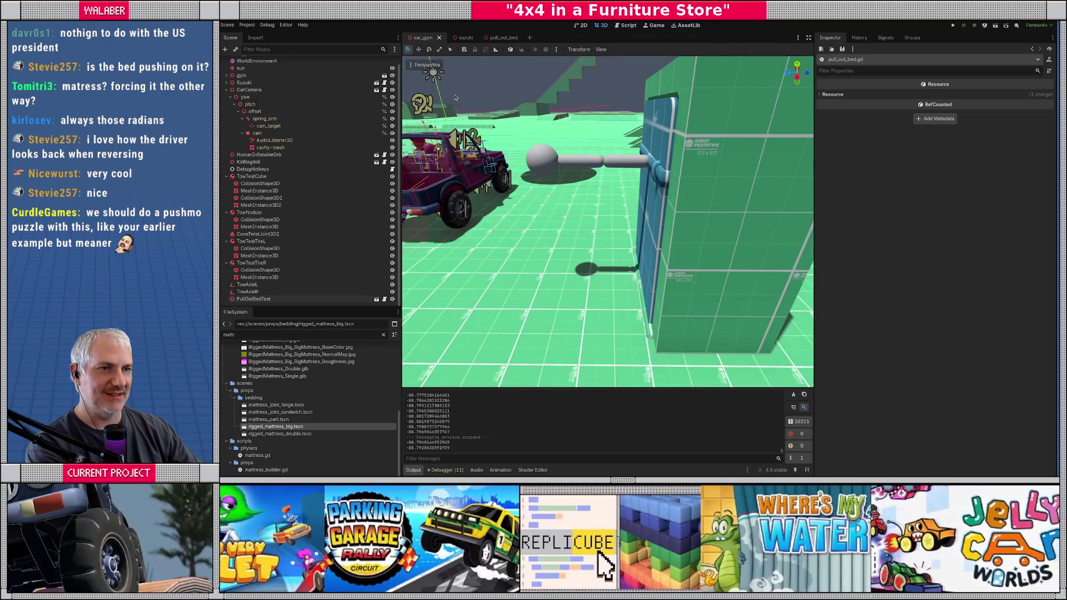
{"action": "left_click", "coordinate": [502, 37]}
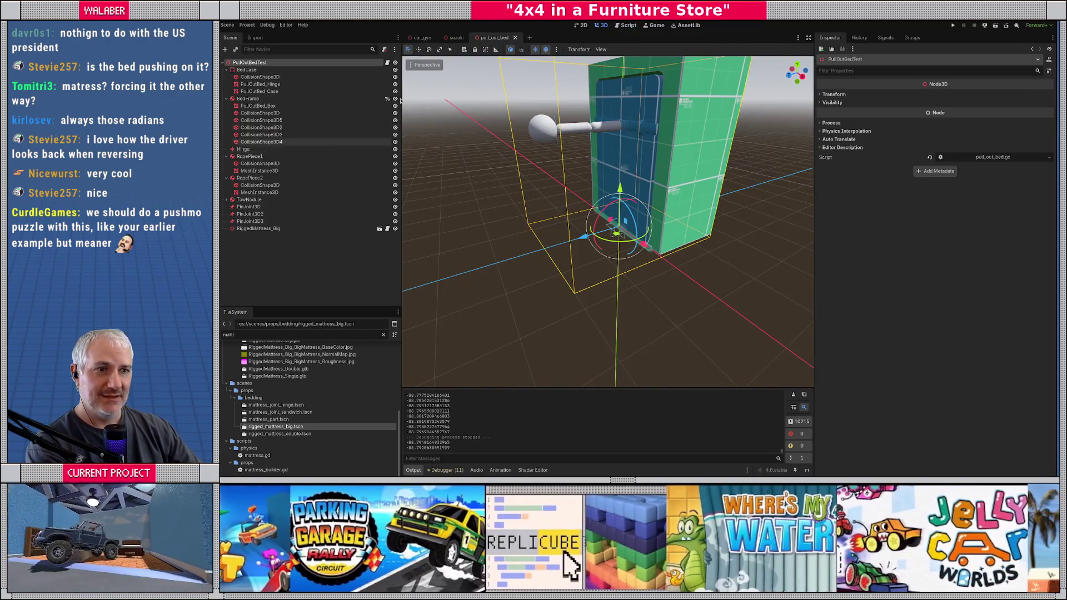
{"action": "left_click", "coordinate": [395, 70]}
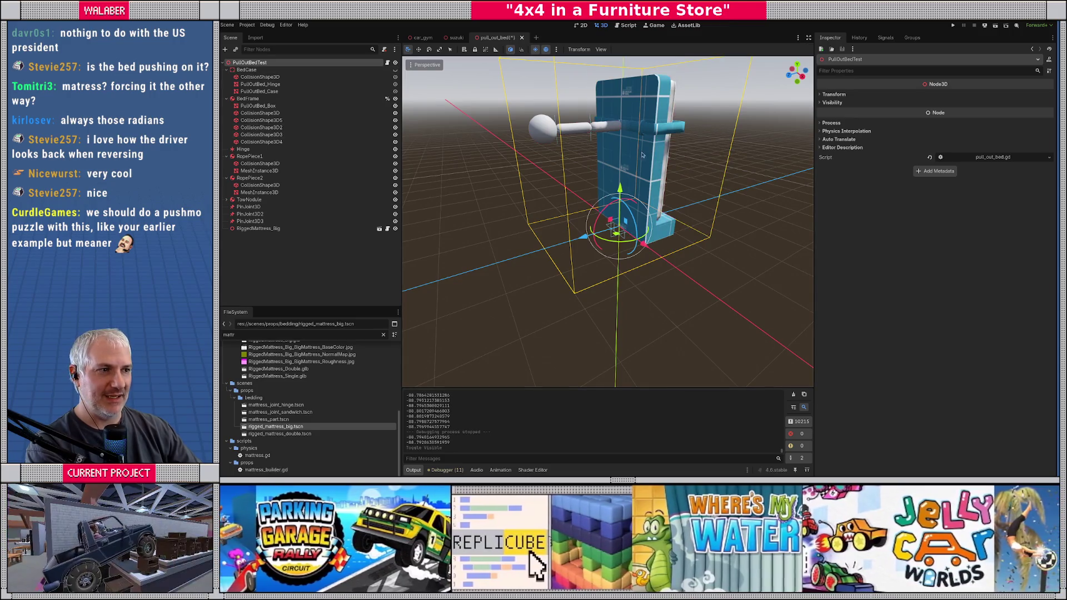
{"action": "left_click", "coordinate": [281, 120]}
{"action": "left_click", "coordinate": [289, 127], "text": "ctrl"}
{"action": "left_click", "coordinate": [287, 134], "text": "ctrl"}
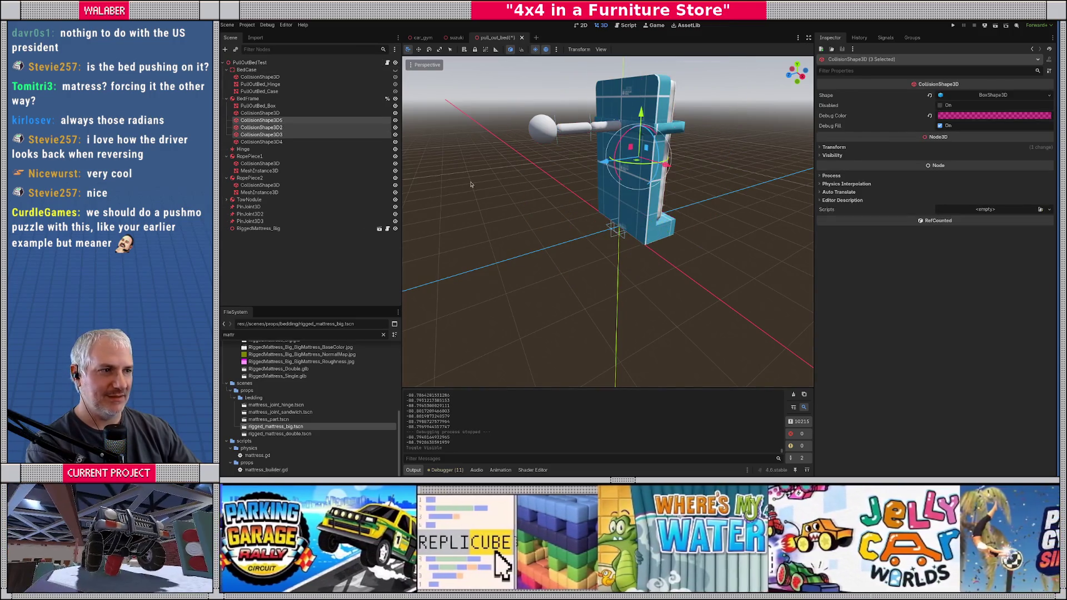
{"action": "key", "text": "KP_3"}
{"action": "key", "text": "f"}
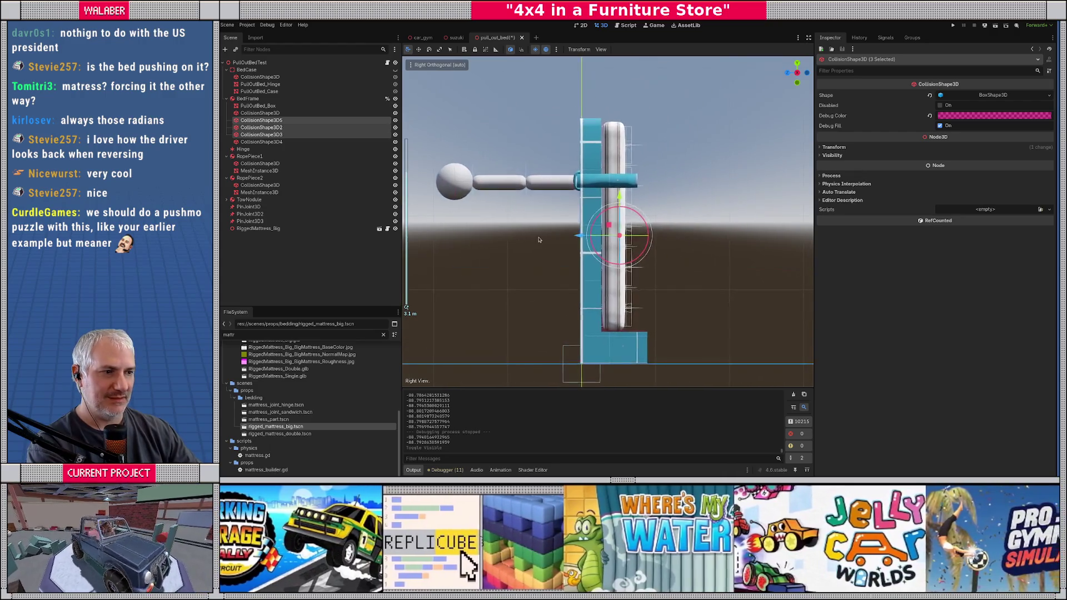
Step: Move CollisionShape3D2–3D4 lower in Y and duplicate them as CollisionShape3D6–3D8
{"action": "left_click", "coordinate": [286, 114]}
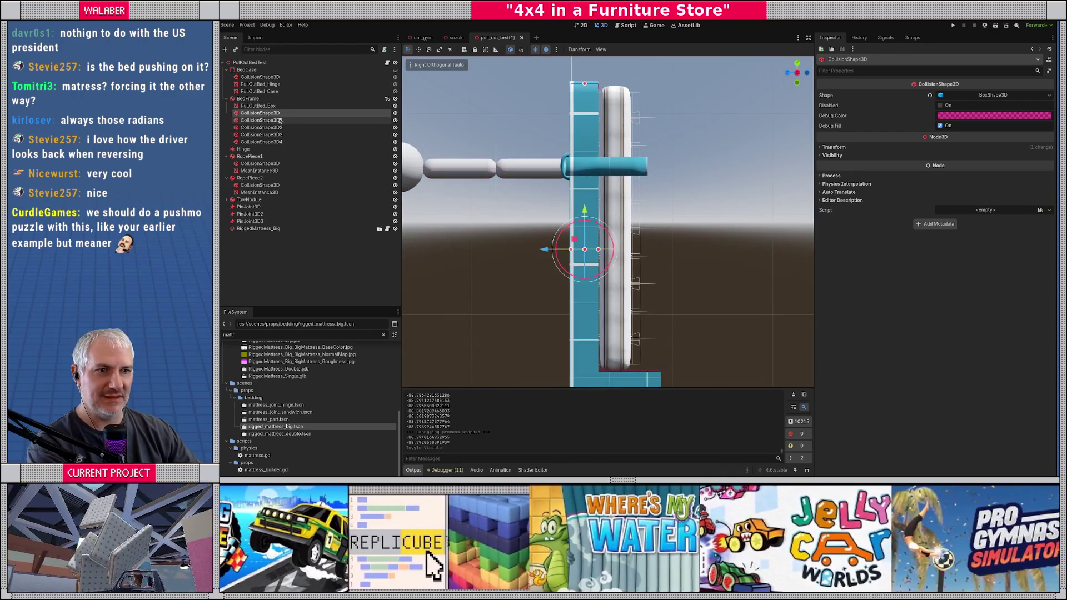
{"action": "left_click", "coordinate": [287, 128]}
{"action": "left_click", "coordinate": [287, 142], "text": "shift"}
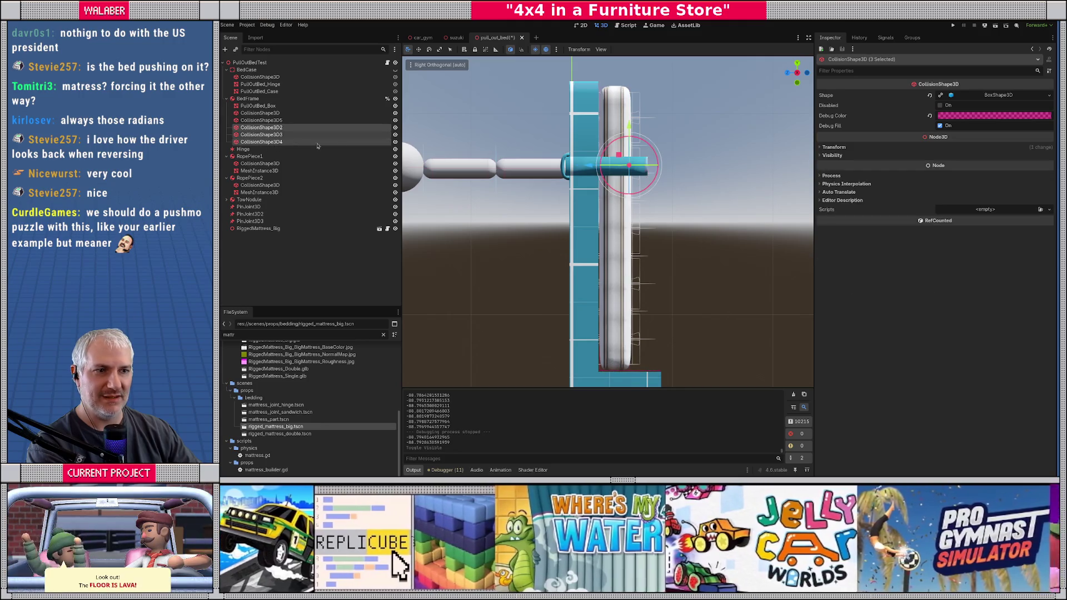
{"action": "mouse_move", "coordinate": [630, 128]}
{"action": "left_mouse_down"}
{"action": "mouse_move", "coordinate": [630, 198]}
{"action": "mouse_move", "coordinate": [619, 124]}
{"action": "mouse_move", "coordinate": [627, 284]}
{"action": "left_mouse_up"}
{"action": "key", "text": "ctrl+d"}
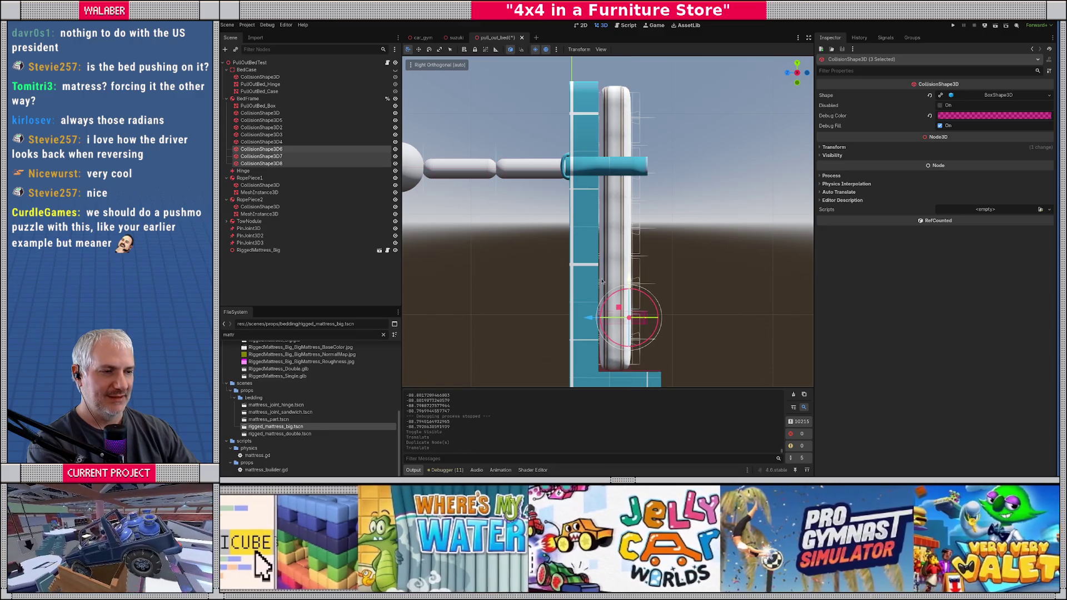
{"action": "left_click", "coordinate": [533, 288]}
{"action": "left_click_drag", "start_coordinate": [532, 287], "coordinate": [533, 288]}
Step: Make BedCase visible again and save the pull_out_bed scene
{"action": "key", "text": "ctrl+s"}
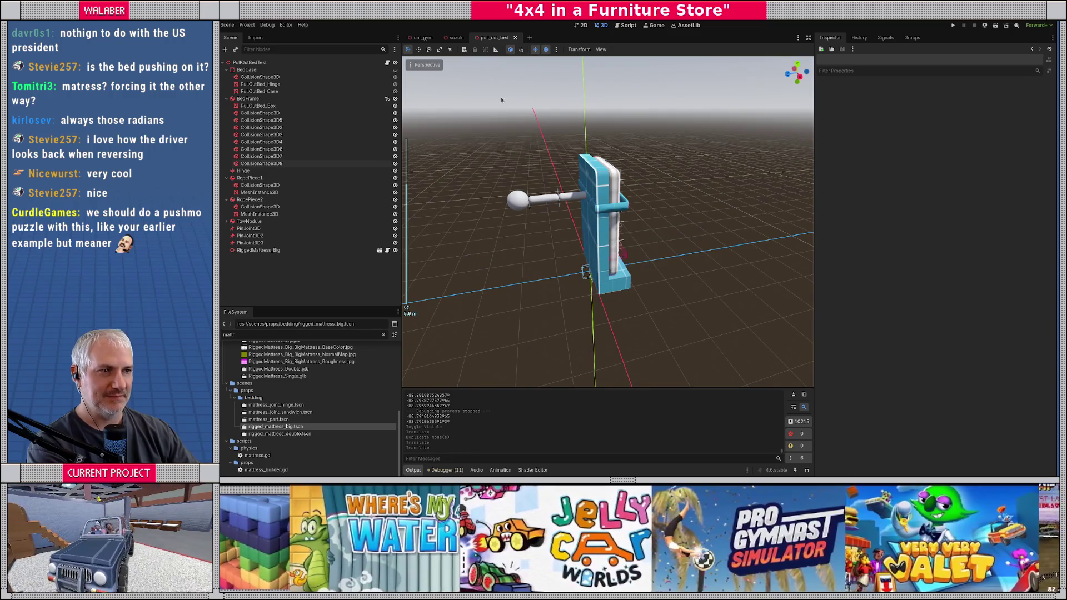
{"action": "left_click", "coordinate": [395, 70]}
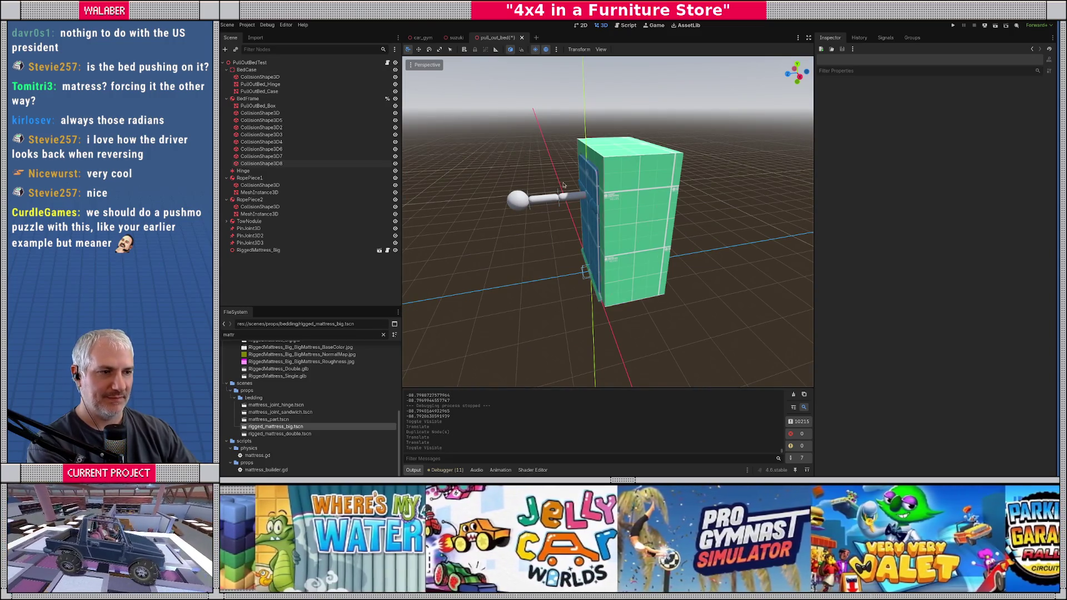
{"action": "key", "text": "ctrl+s"}
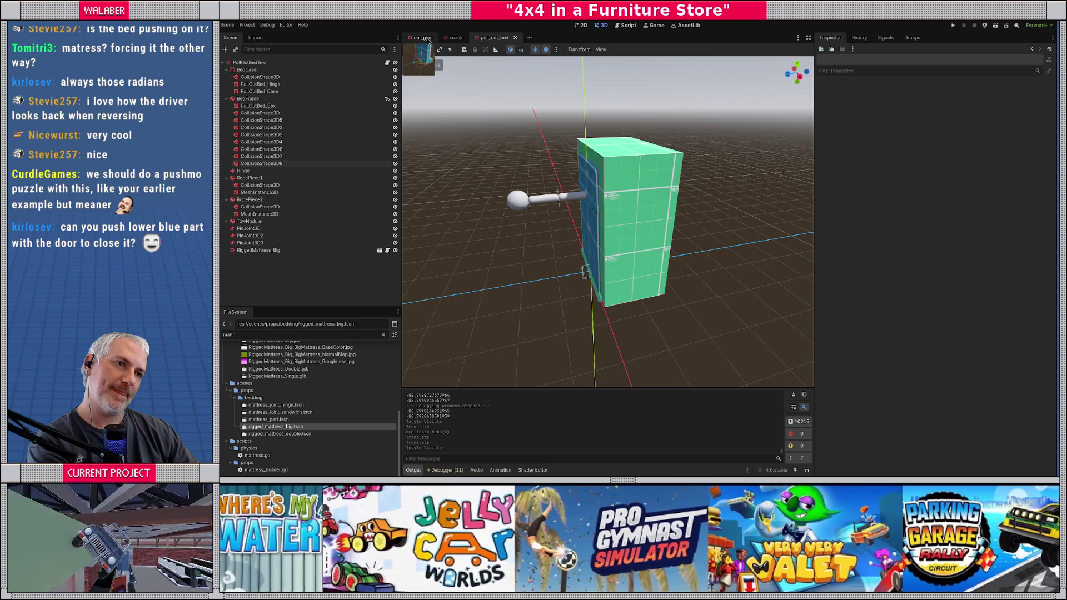
Step: Run the car_gym scene and steer the jeep around toward the bed
{"action": "left_click", "coordinate": [428, 41]}
{"action": "key", "text": "F6"}
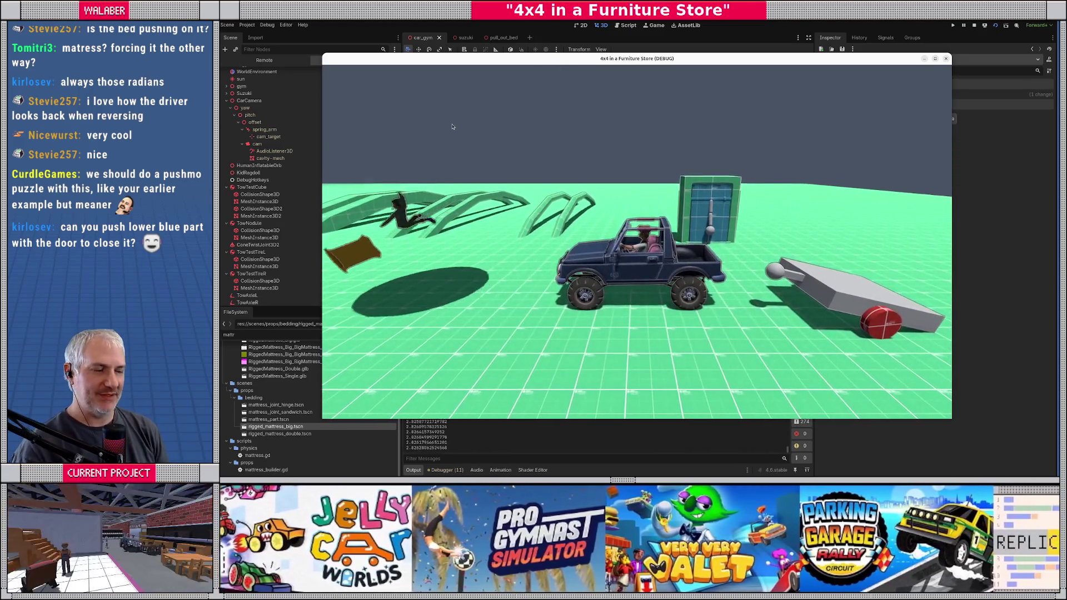
{"action": "key", "text": "s"}
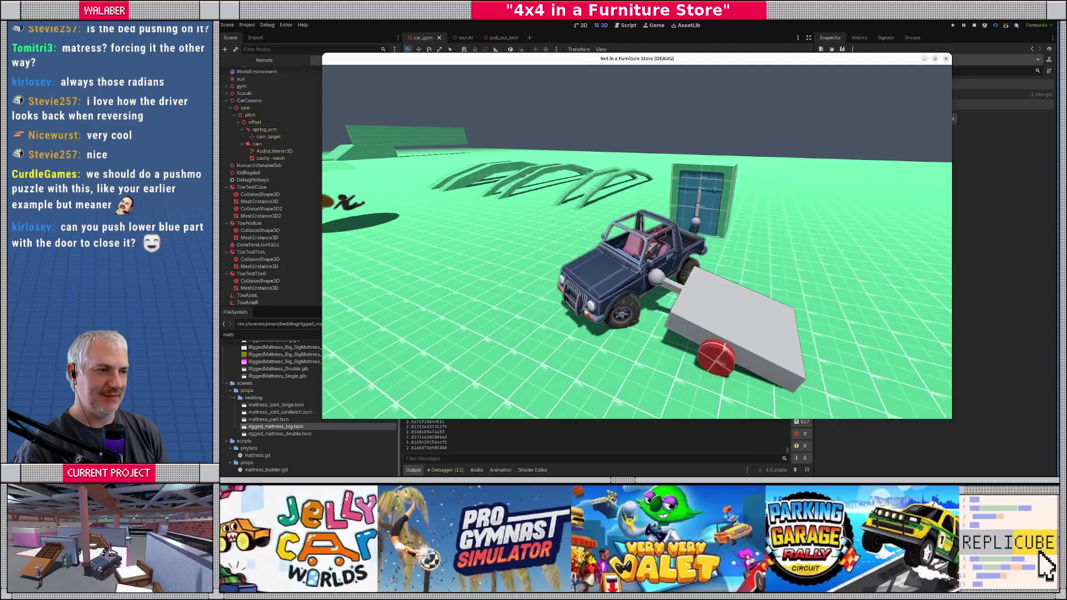
{"action": "key", "text": "w"}
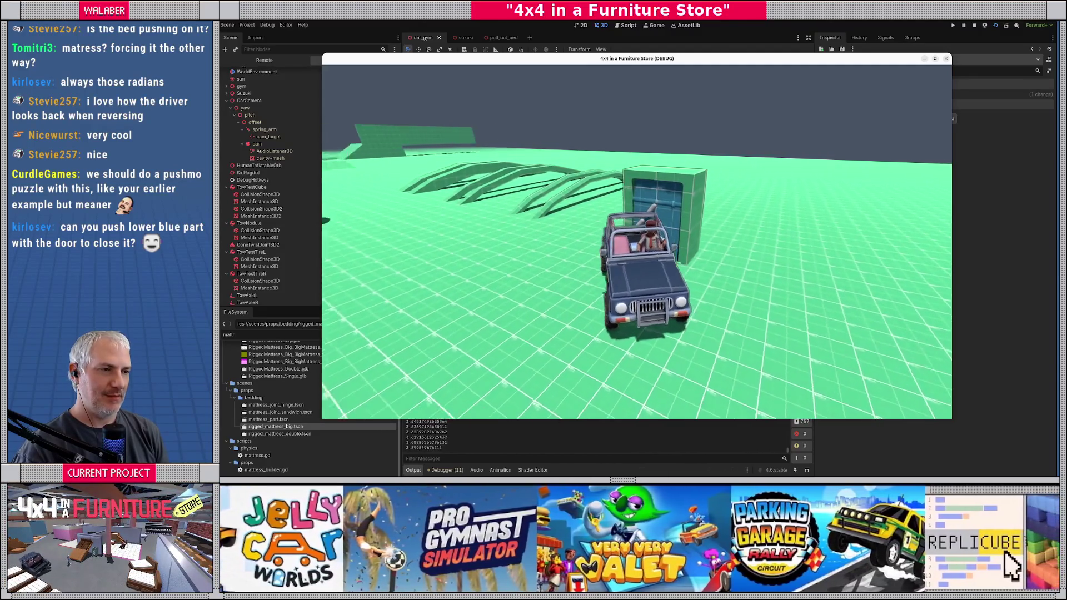
{"action": "key", "text": "w"}
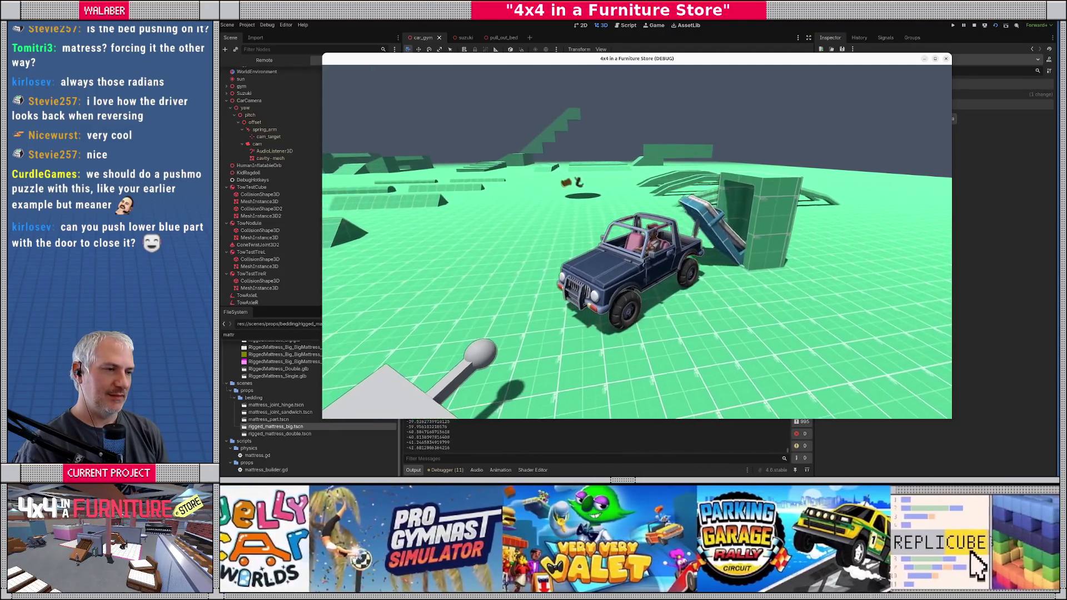
{"action": "key", "text": "w"}
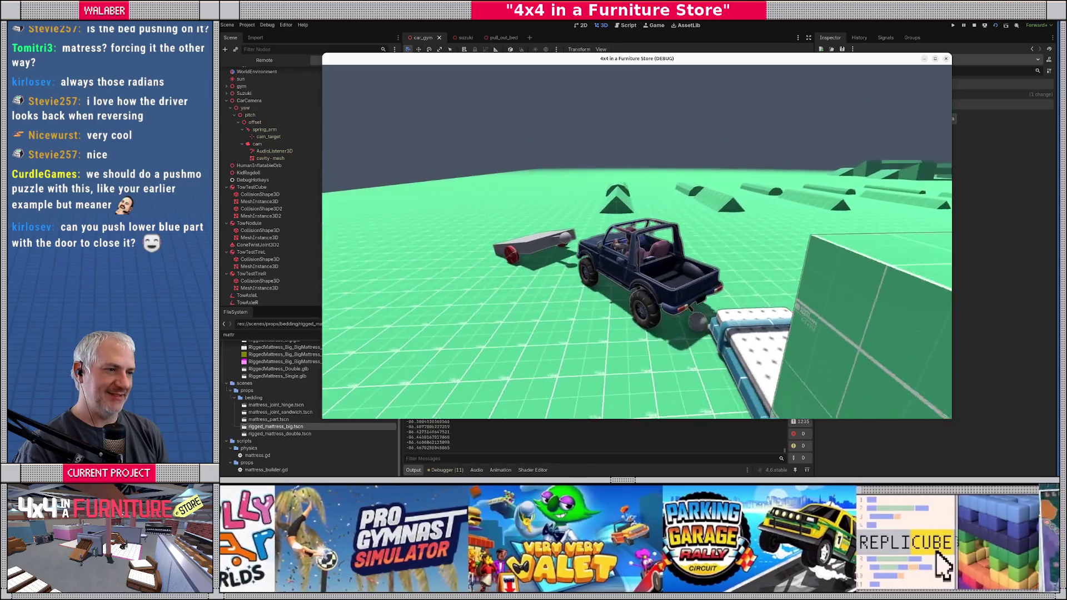
Step: Reverse the jeep onto the mattress and bed frame, push the bed, then pull alongside
{"action": "key", "text": "s"}
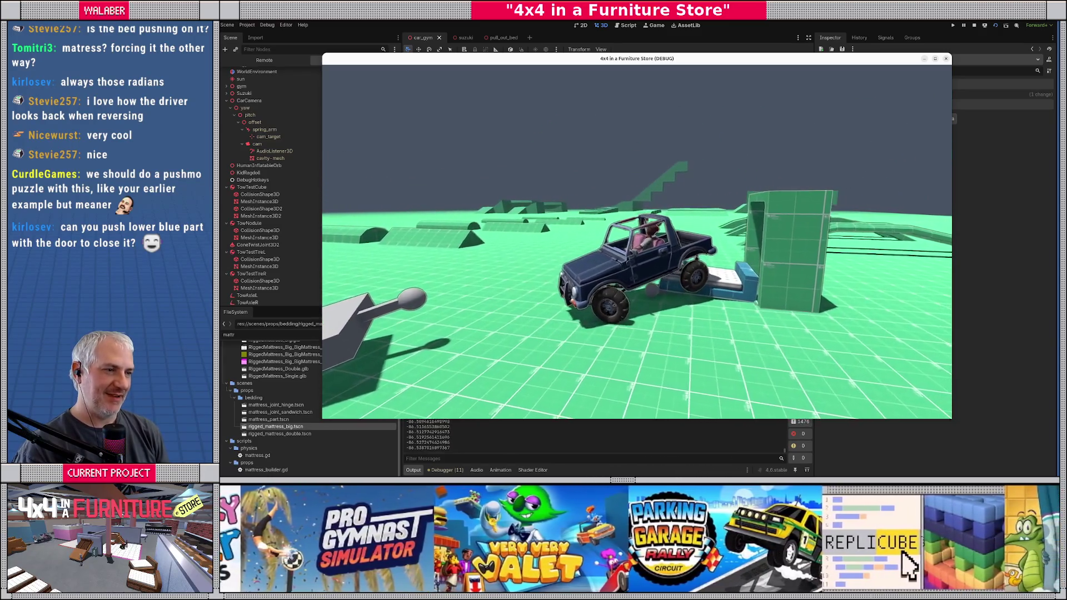
{"action": "key", "text": "s"}
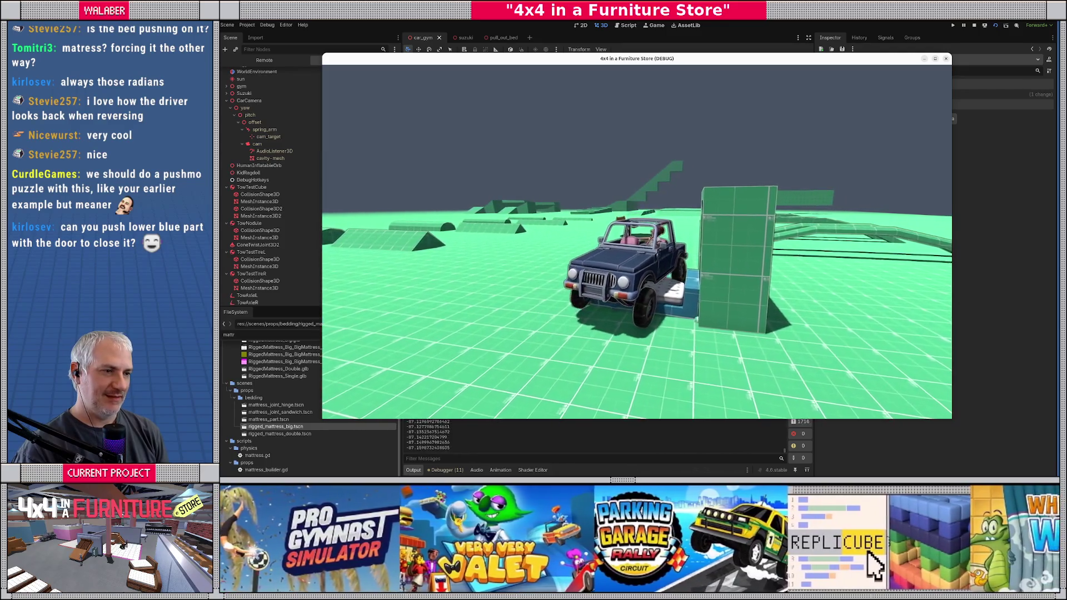
{"action": "key", "text": "s"}
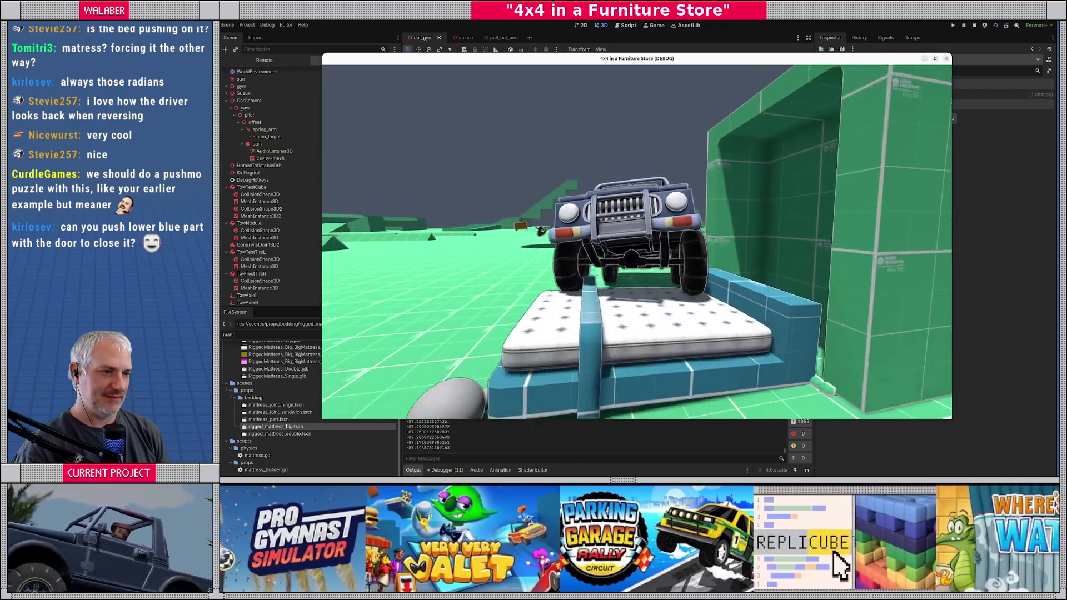
{"action": "key", "text": "s"}
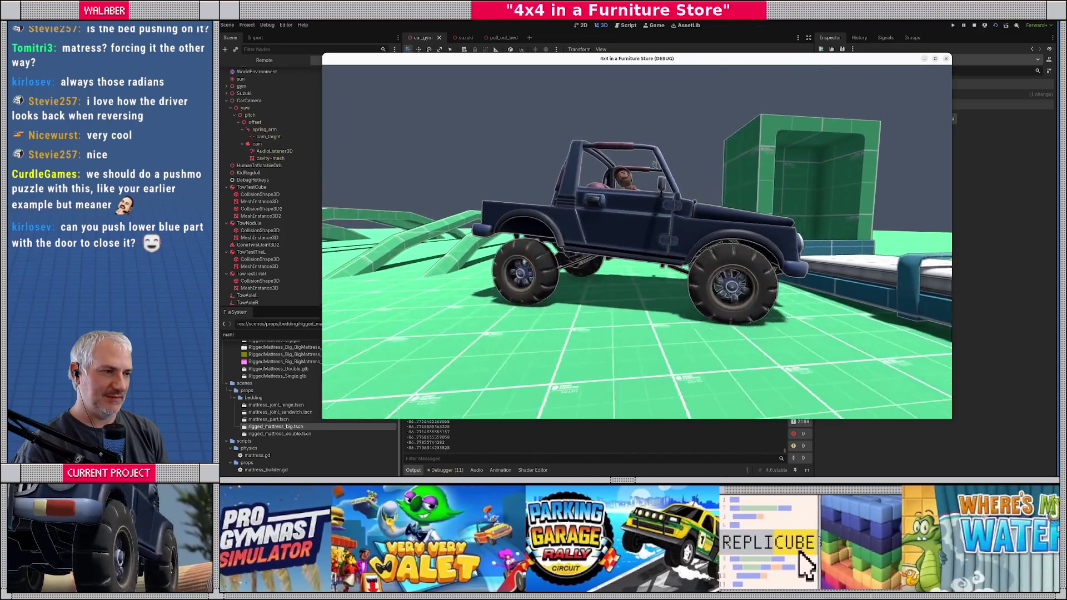
{"action": "key", "text": "w"}
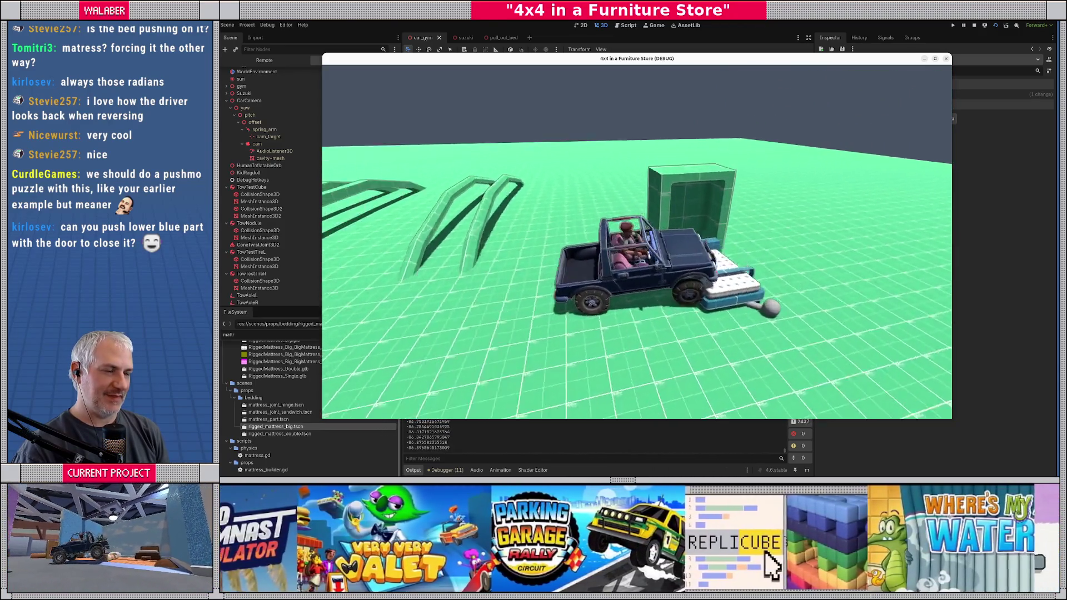
{"action": "key", "text": "s"}
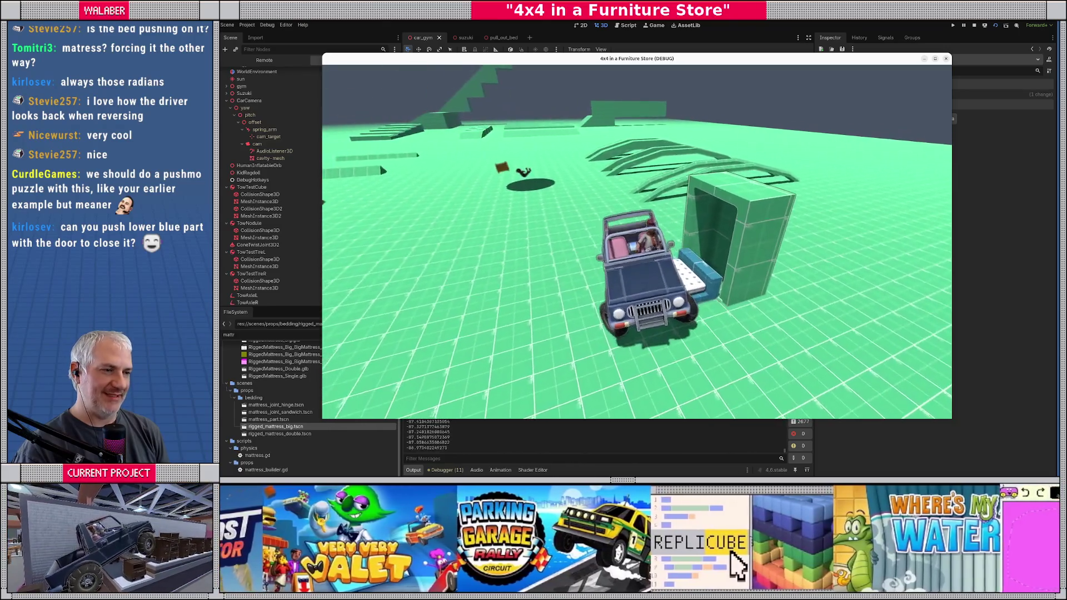
{"action": "key", "text": "s"}
{"action": "key", "text": "w"}
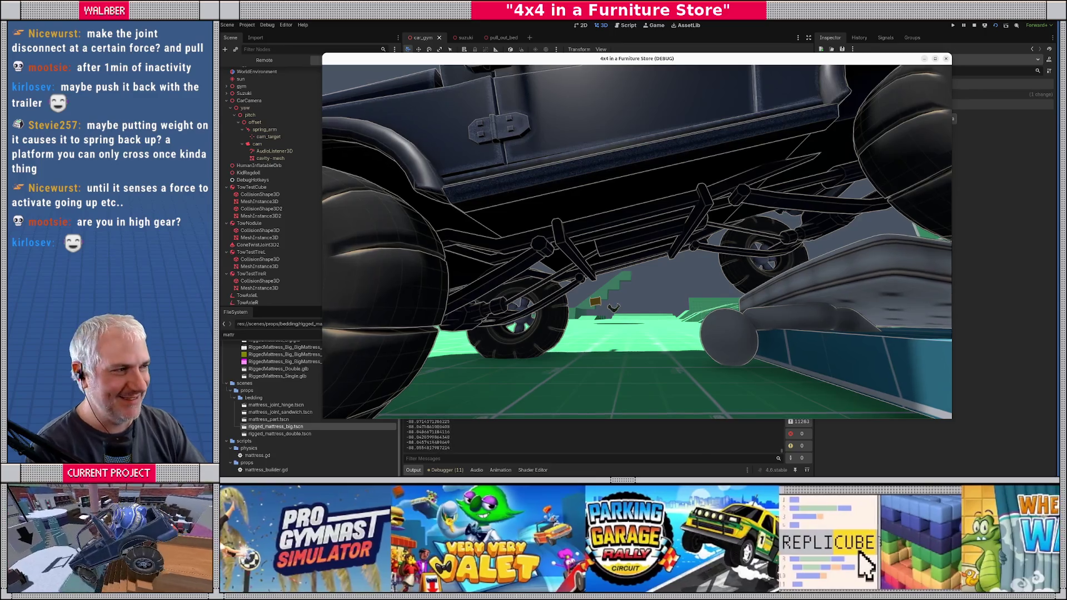
Step: Stop the game and orbit the car_gym 3D view past the bed cabinet to a low side view
{"action": "key", "text": "F8"}
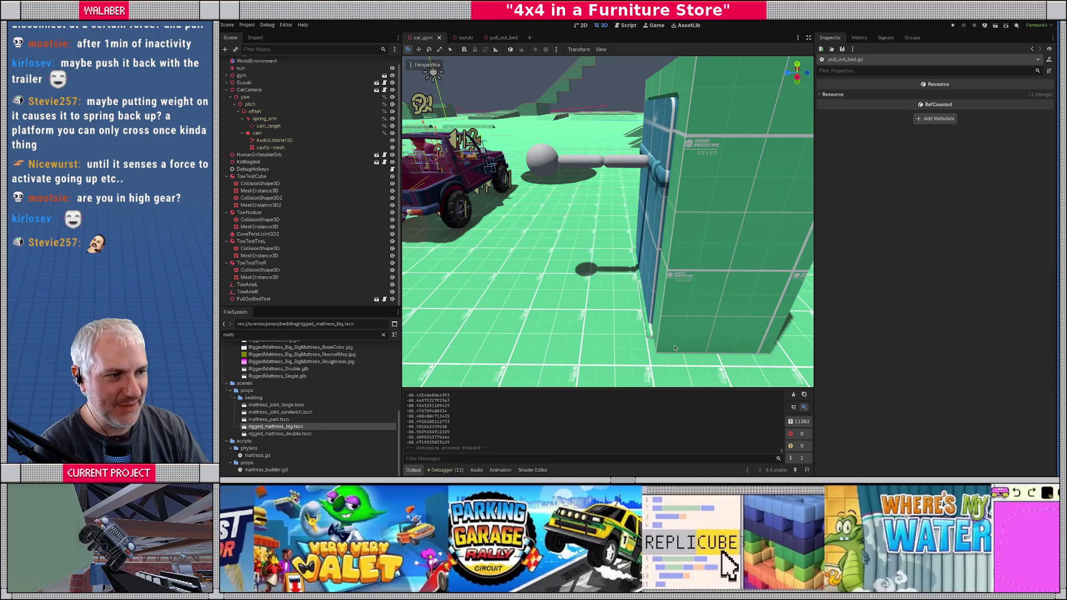
{"action": "scroll", "coordinate": [675, 348], "scroll_direction": "down", "scroll_amount": 6}
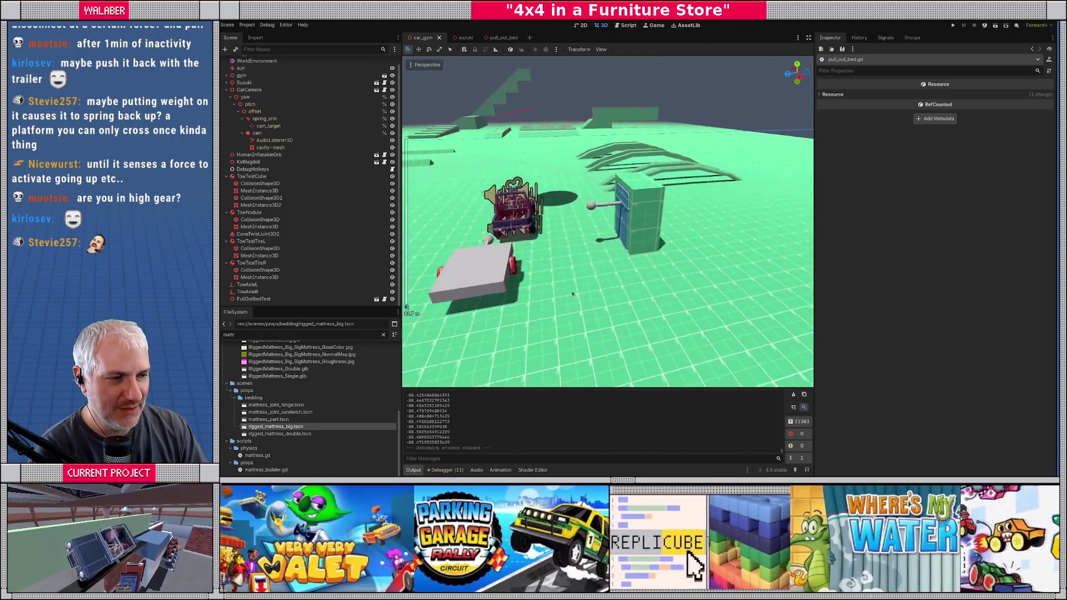
{"action": "scroll", "coordinate": [573, 294], "scroll_direction": "up", "scroll_amount": 8}
{"action": "mouse_move", "coordinate": [623, 252]}
{"action": "left_mouse_down"}
{"action": "mouse_move", "coordinate": [553, 239]}
{"action": "mouse_move", "coordinate": [694, 240]}
{"action": "mouse_move", "coordinate": [599, 233]}
{"action": "mouse_move", "coordinate": [507, 250]}
{"action": "mouse_move", "coordinate": [614, 214]}
{"action": "mouse_move", "coordinate": [663, 225]}
{"action": "left_mouse_up"}
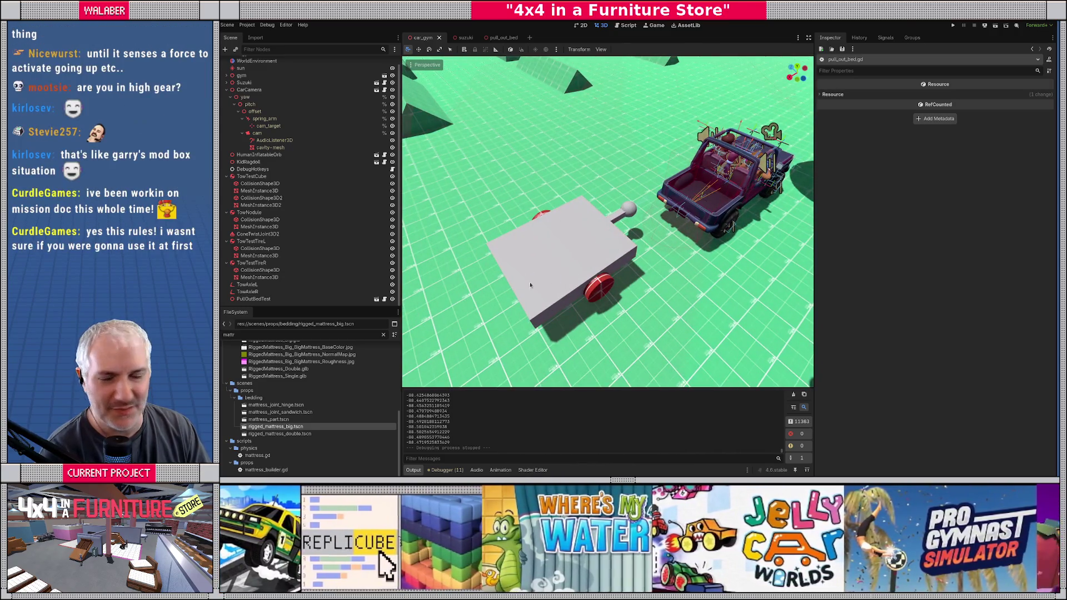
{"action": "mouse_move", "coordinate": [602, 311]}
{"action": "left_mouse_down"}
{"action": "mouse_move", "coordinate": [678, 225]}
{"action": "mouse_move", "coordinate": [657, 251]}
{"action": "mouse_move", "coordinate": [662, 211]}
{"action": "left_mouse_up"}
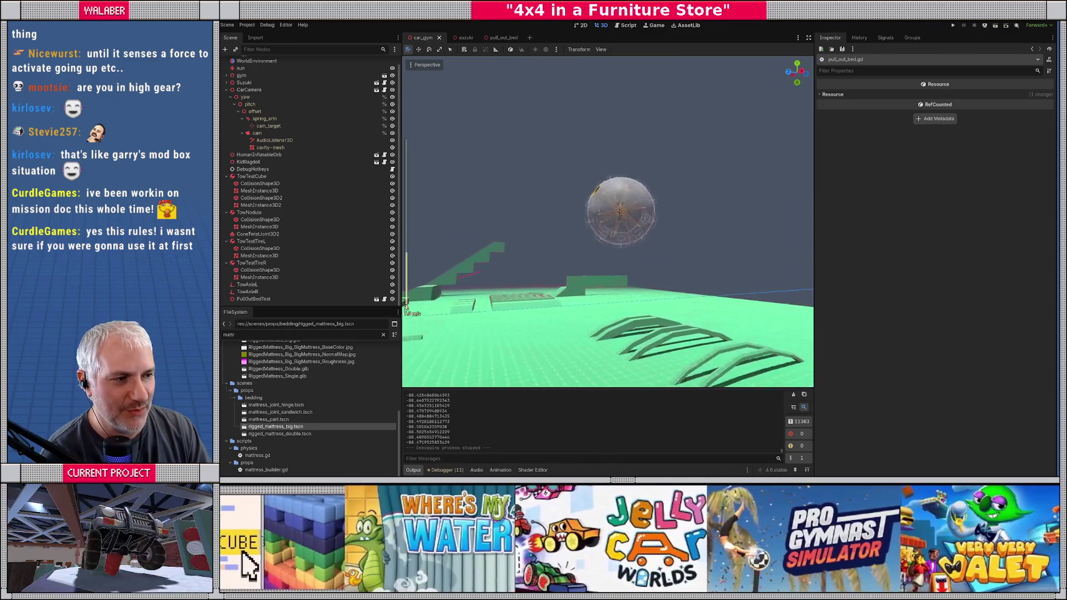
{"action": "scroll", "coordinate": [608, 222], "scroll_direction": "up", "scroll_amount": 5}
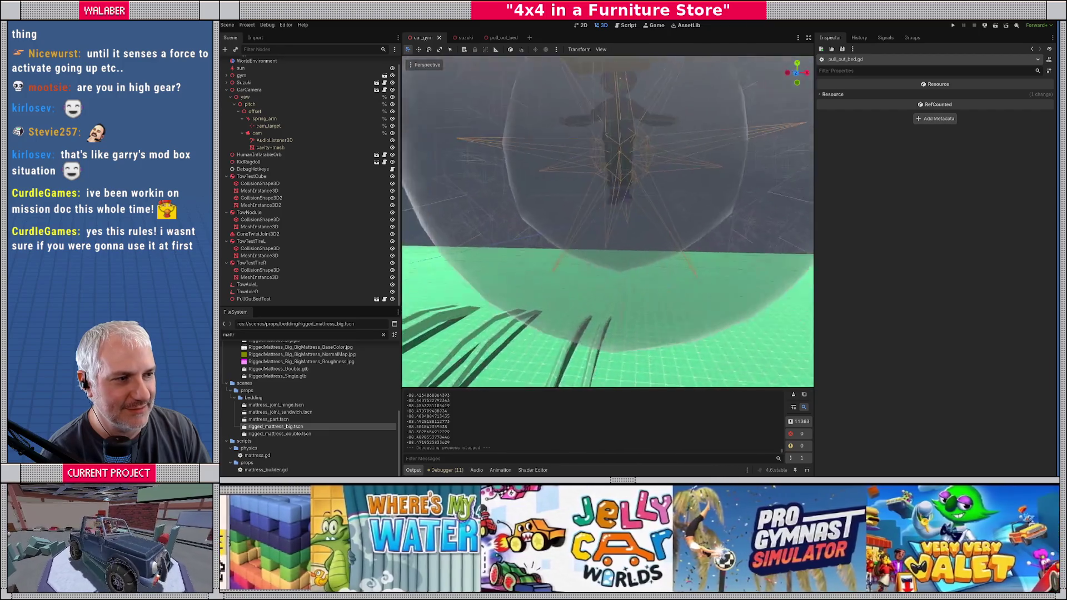
{"action": "scroll", "coordinate": [608, 221], "scroll_direction": "down", "scroll_amount": 5}
{"action": "scroll", "coordinate": [609, 222], "scroll_direction": "up", "scroll_amount": 8}
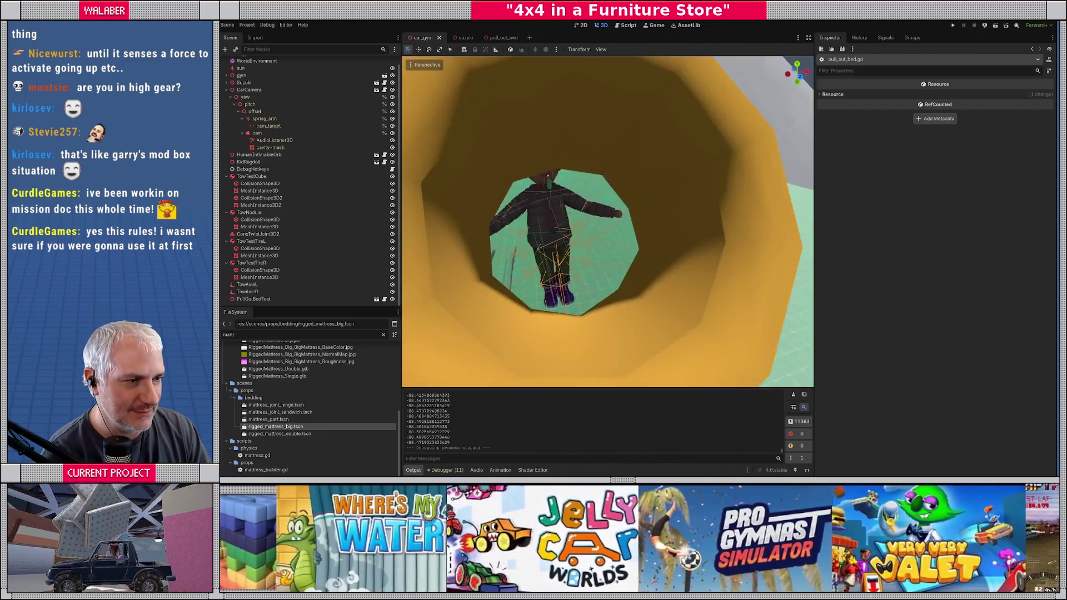
{"action": "scroll", "coordinate": [608, 221], "scroll_direction": "up", "scroll_amount": 5}
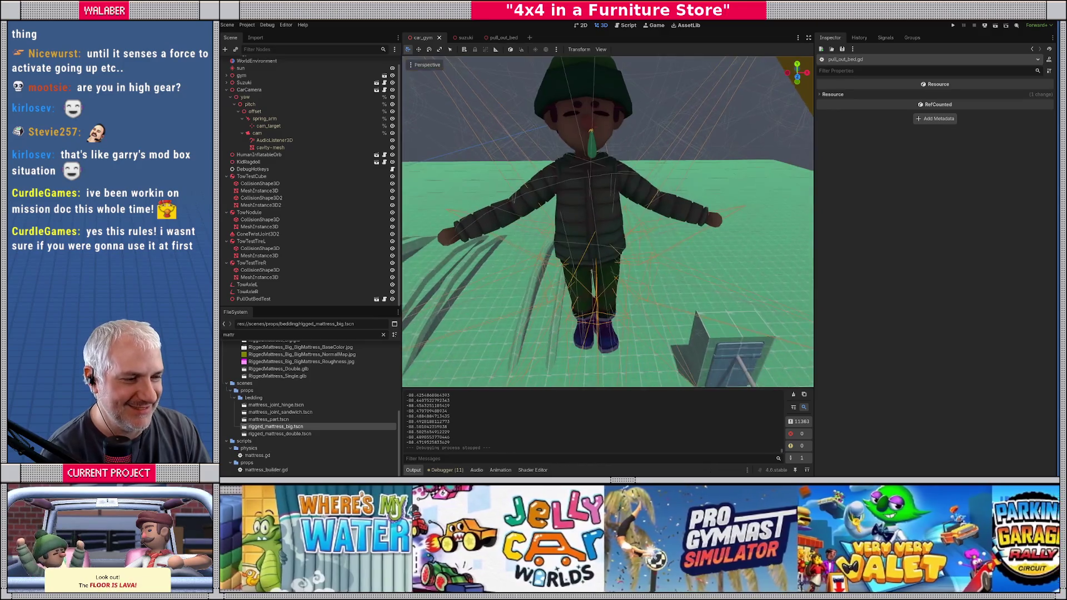
{"action": "scroll", "coordinate": [608, 222], "scroll_direction": "down", "scroll_amount": 6}
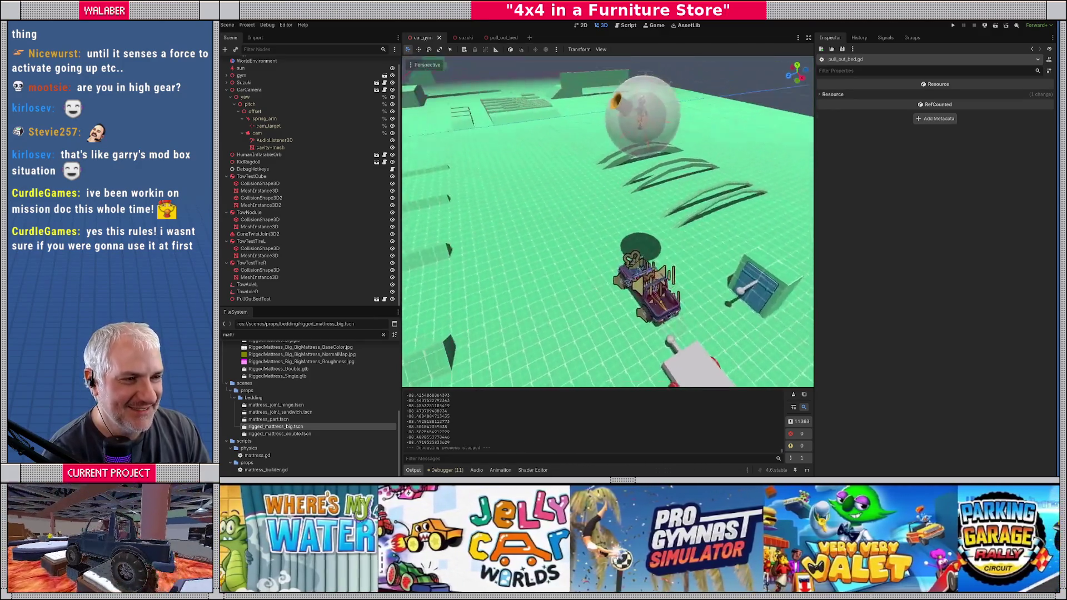